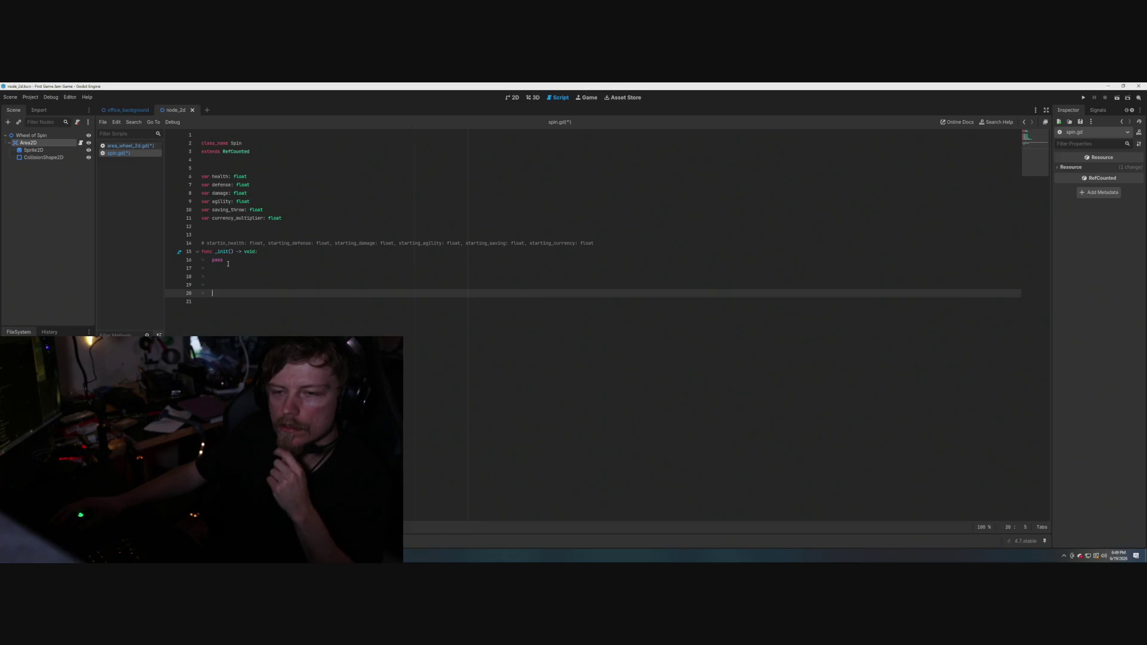
Replace the pass placeholder in _init() with health via autocomplete.
{"action": "left_click", "coordinate": [246, 251]}
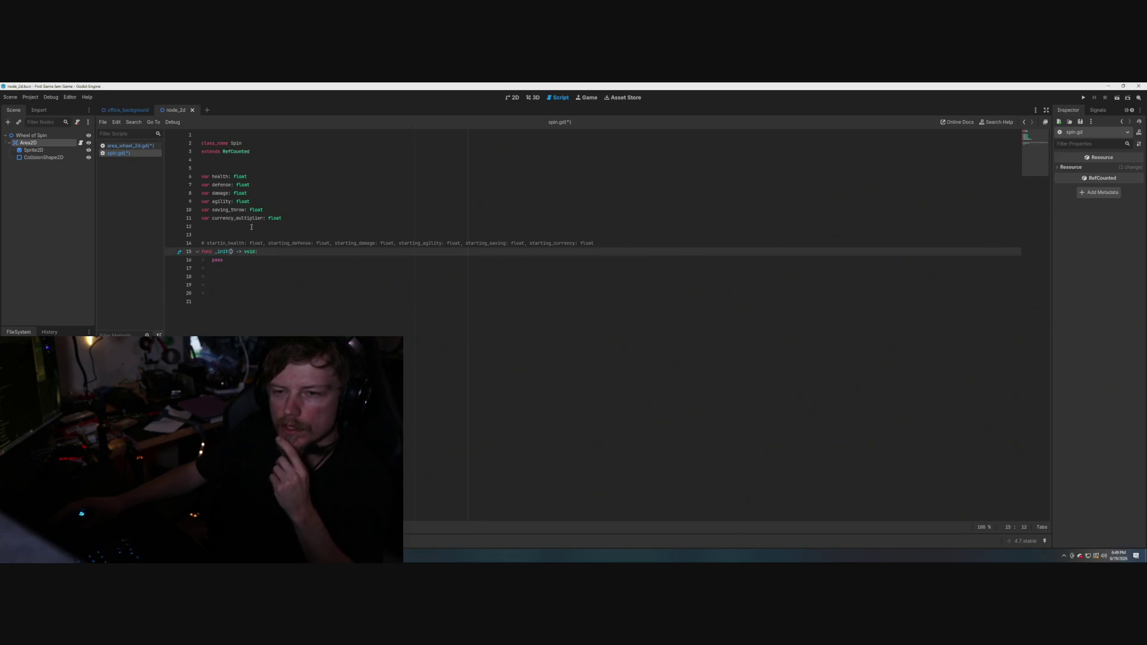
{"action": "left_click_drag", "start_coordinate": [251, 227], "coordinate": [201, 176]}
{"action": "left_click", "coordinate": [342, 218]}
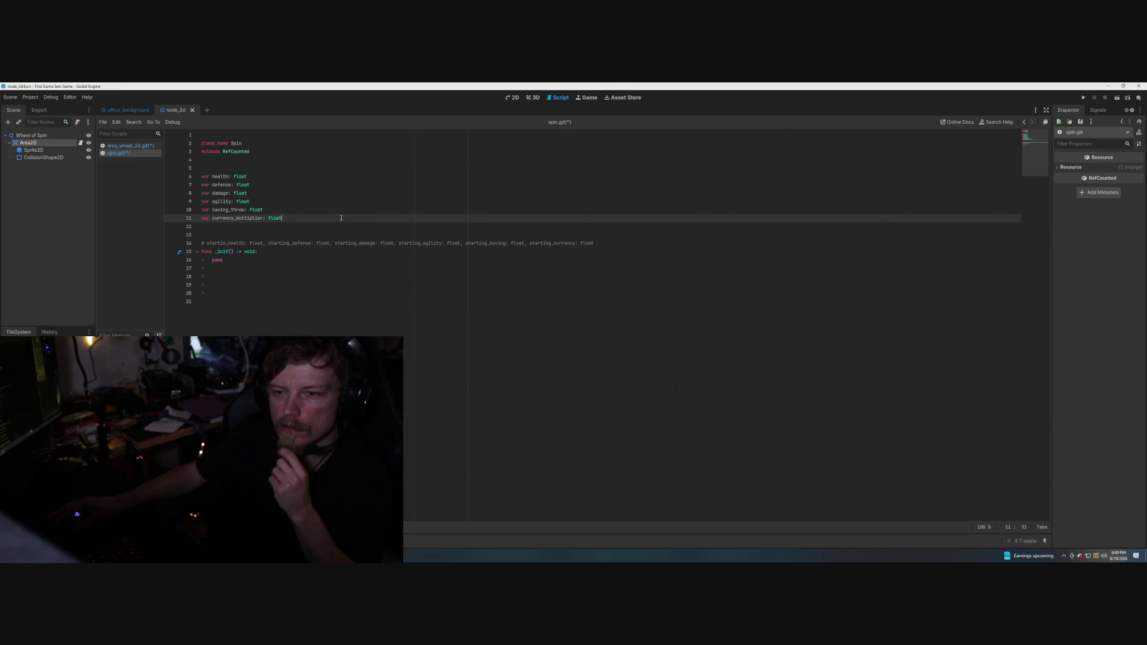
{"action": "left_click", "coordinate": [215, 252]}
{"action": "left_click_drag", "start_coordinate": [212, 268], "coordinate": [210, 261]}
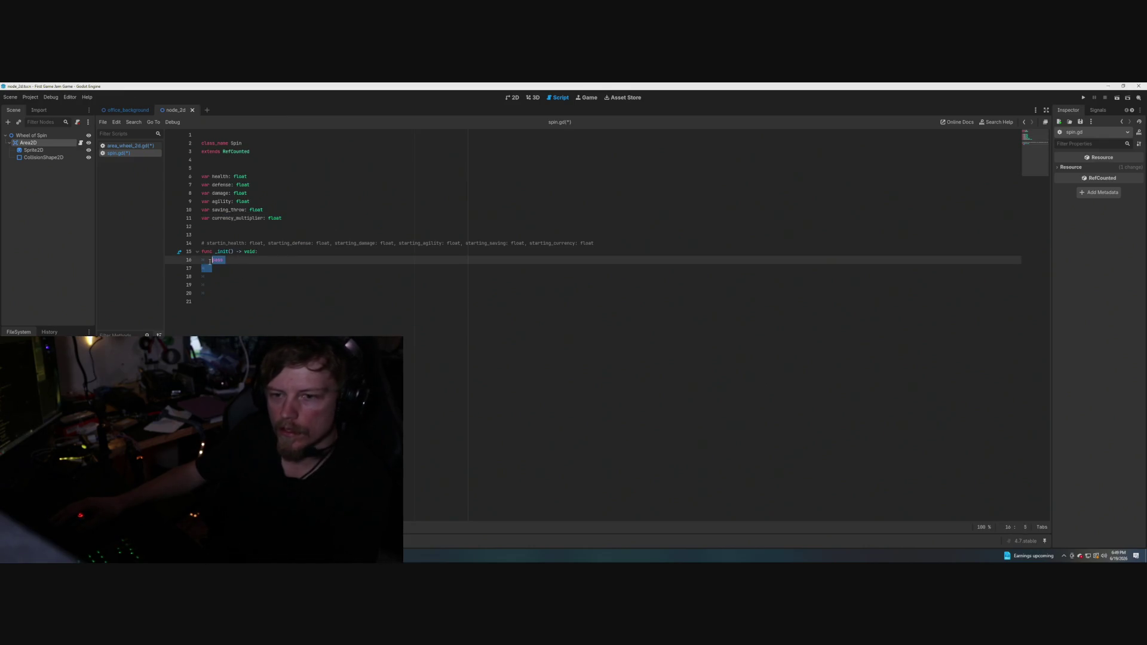
{"action": "double_click", "coordinate": [215, 260]}
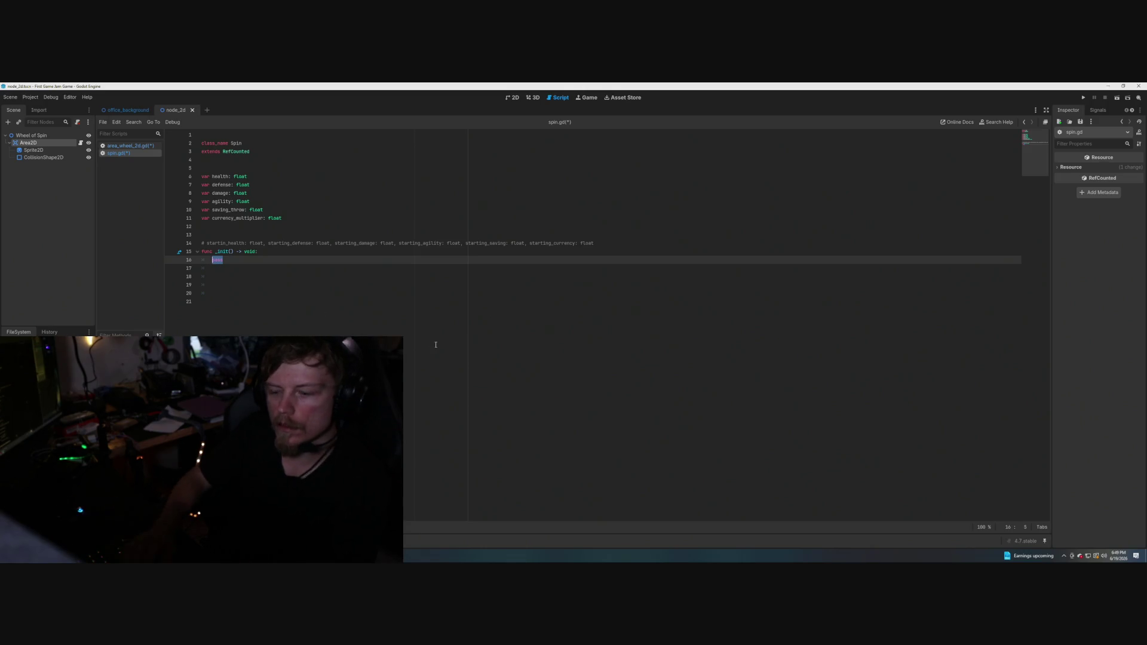
{"action": "type", "text": "healt"}
{"action": "key", "text": "Return"}
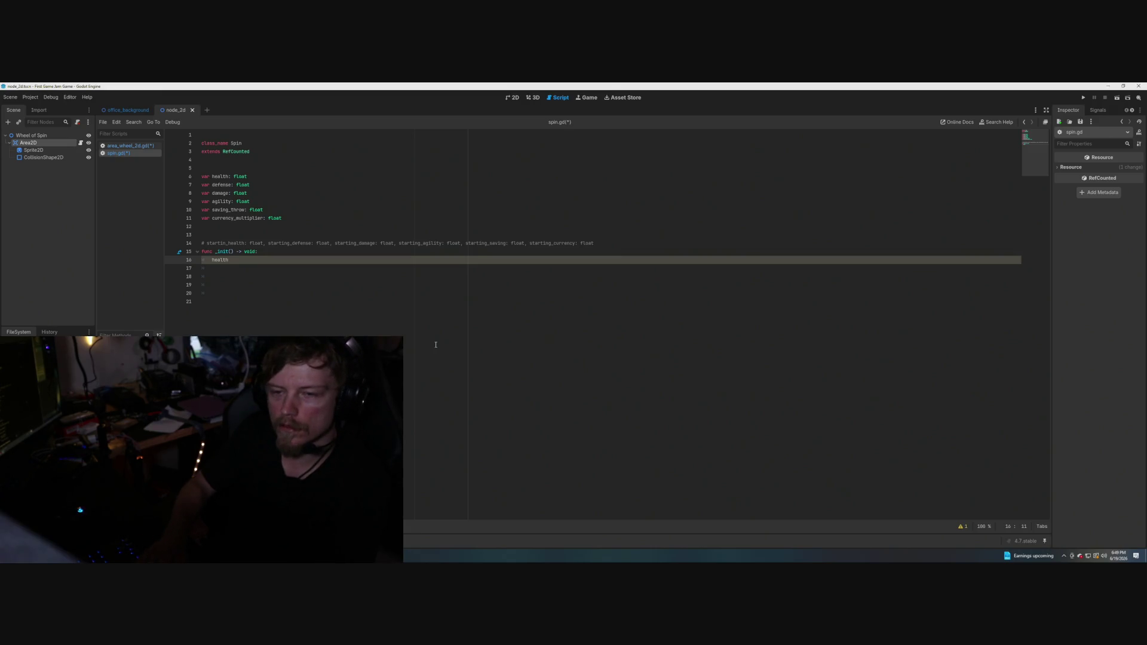
Complete the first default as health = 100, removing a stray semicolon.
{"action": "type", "text": ";"}
{"action": "key", "text": "BackSpace"}
{"action": "key", "text": "BackSpace"}
{"action": "key", "text": "Return"}
{"action": "key", "text": "BackSpace"}
{"action": "key", "text": "BackSpace"}
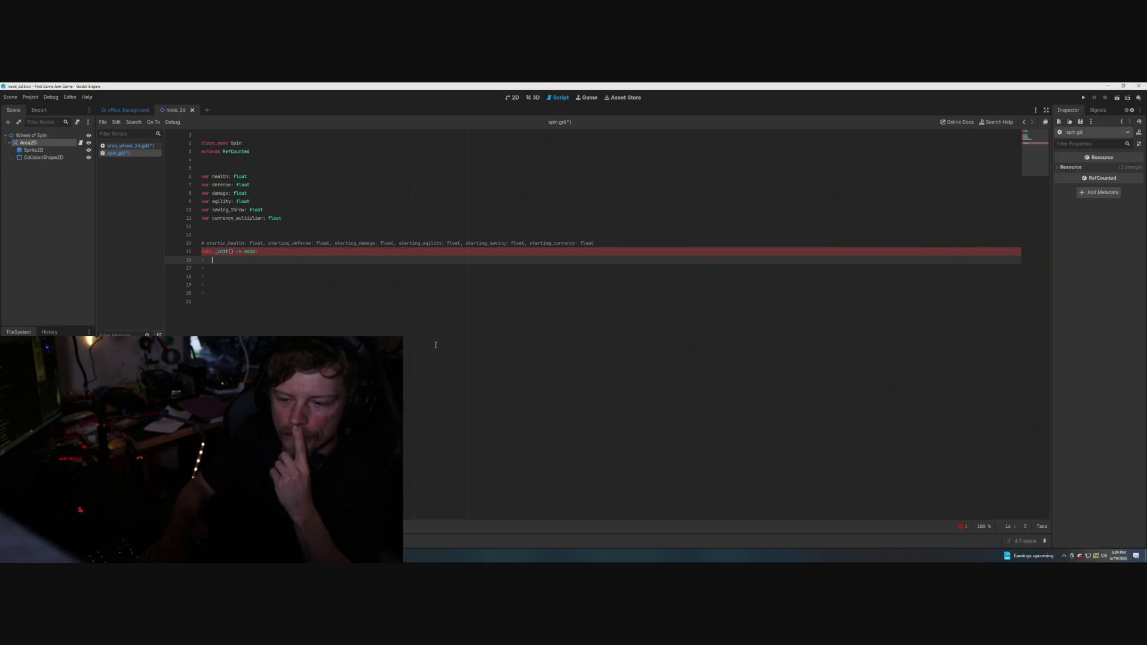
{"action": "type", "text": "health"}
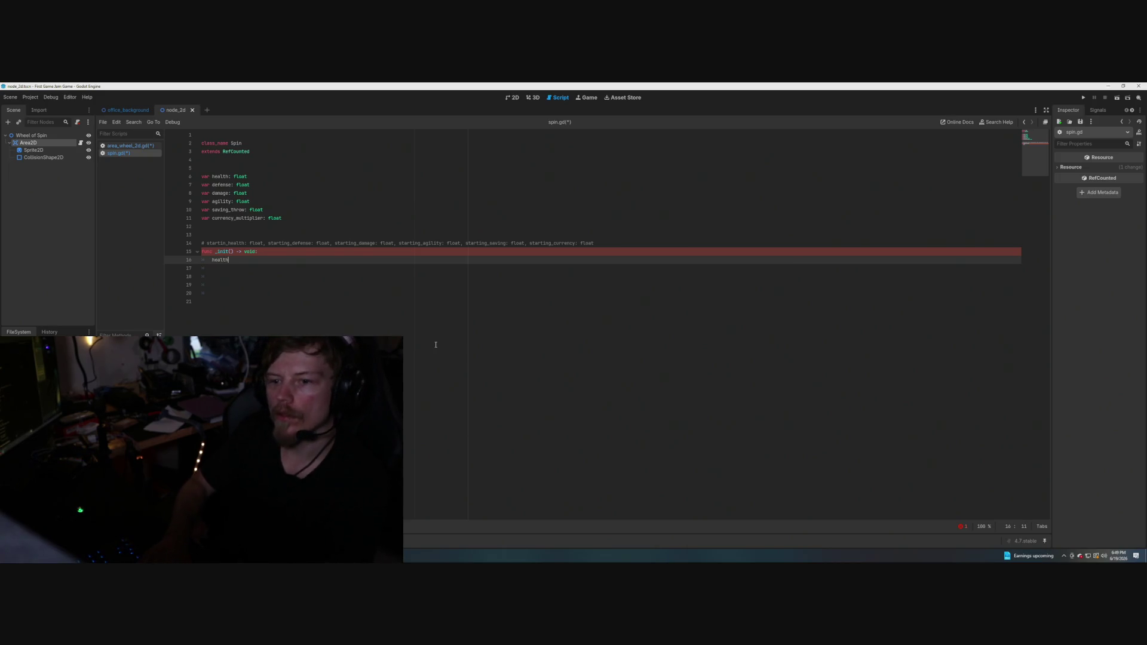
{"action": "type", "text": " = 100"}
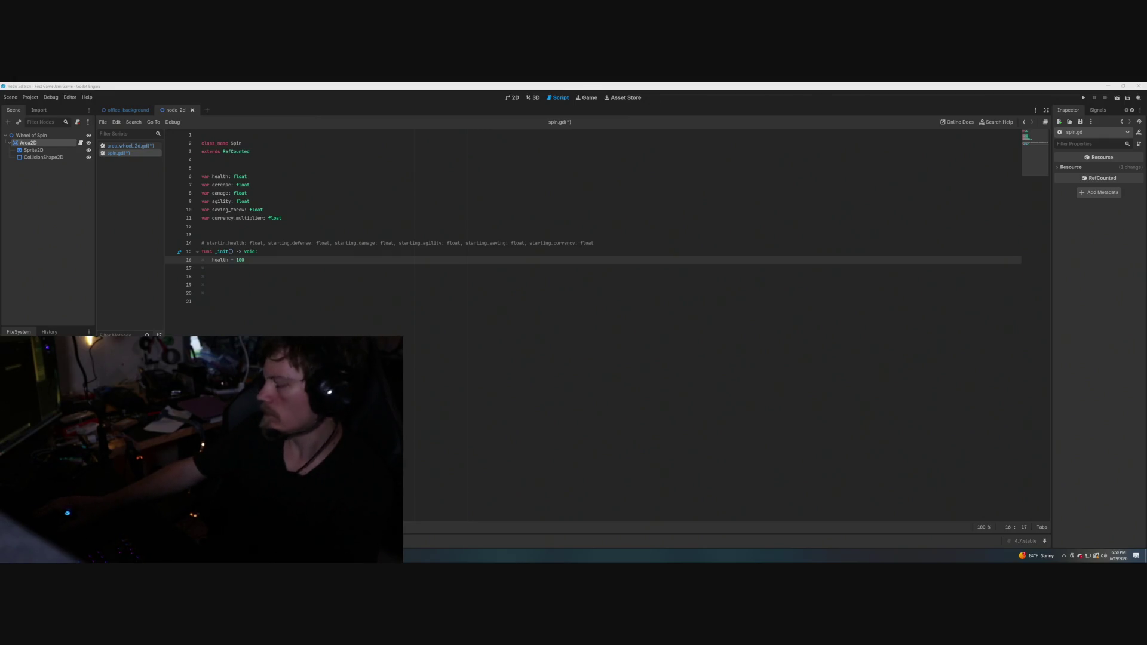
Insert blank lines above the _init() comment and open a new line under health = 100.
{"action": "key", "text": "Up"}
{"action": "key", "text": "Up"}
{"action": "key", "text": "Up"}
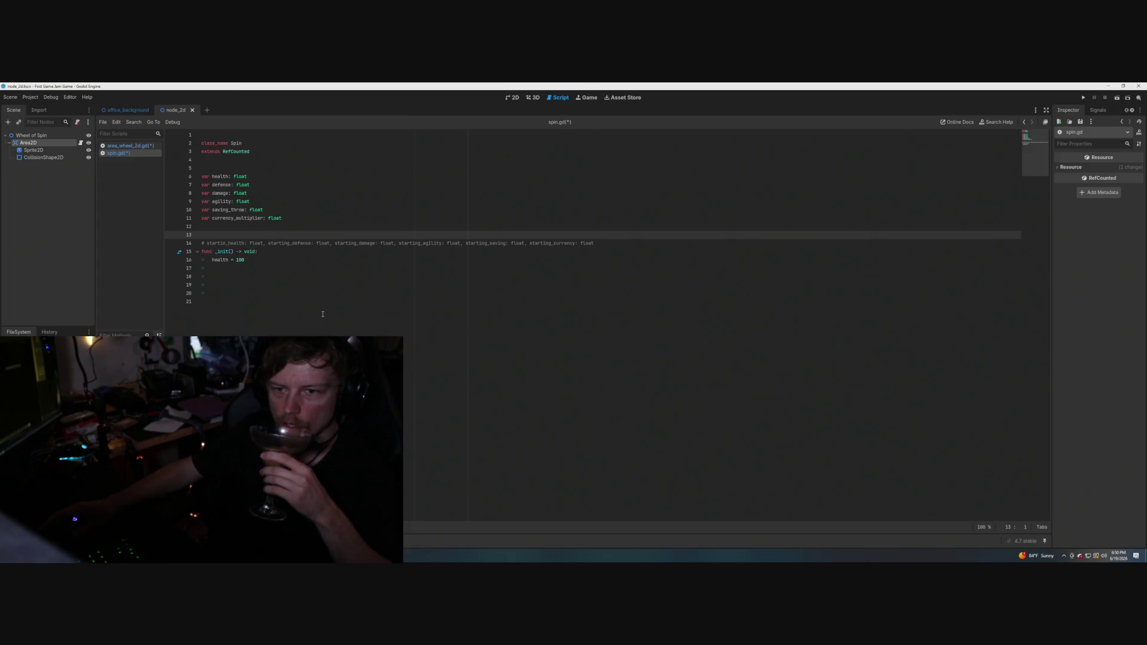
{"action": "key", "text": "Return"}
{"action": "key", "text": "Return"}
{"action": "key", "text": "Up"}
{"action": "key", "text": "Up"}
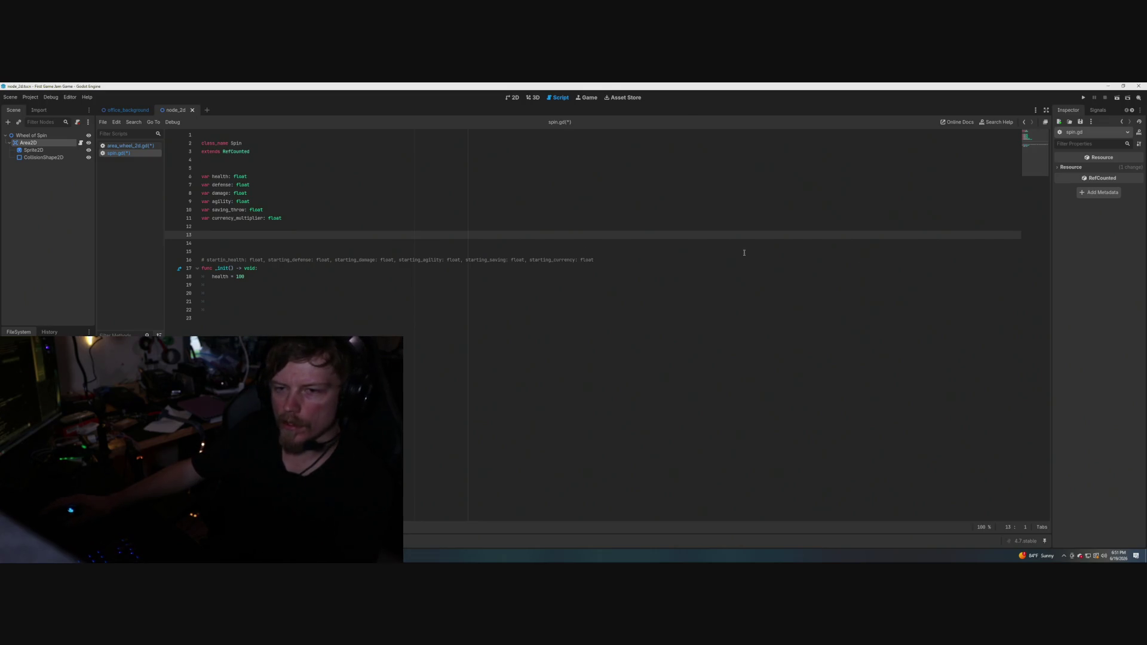
{"action": "left_click", "coordinate": [250, 277]}
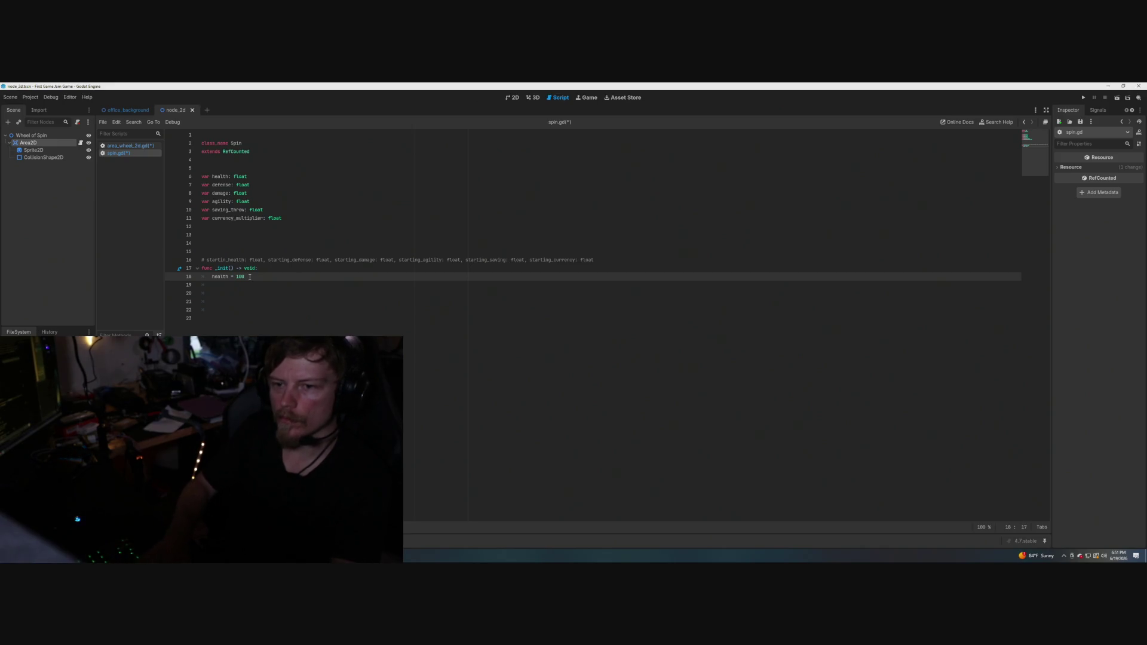
{"action": "key", "text": "Return"}
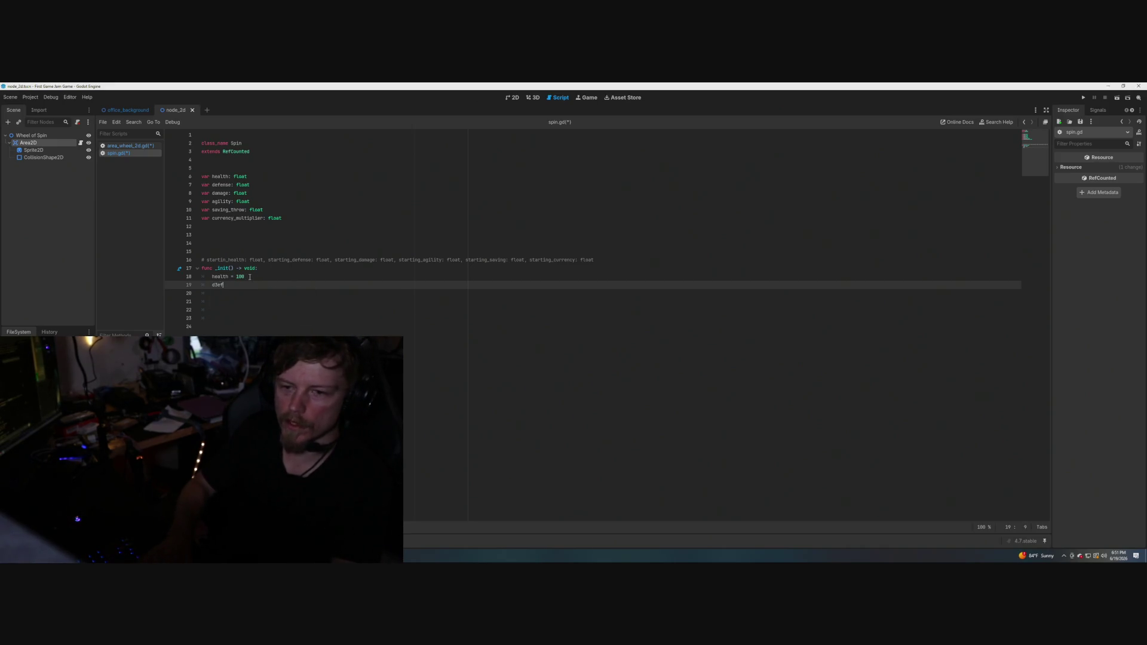
Assign defense = .05 and damage = .10 in _init() beneath health.
{"action": "key", "text": "BackSpace"}
{"action": "key", "text": "BackSpace"}
{"action": "key", "text": "BackSpace"}
{"action": "type", "text": "e"}
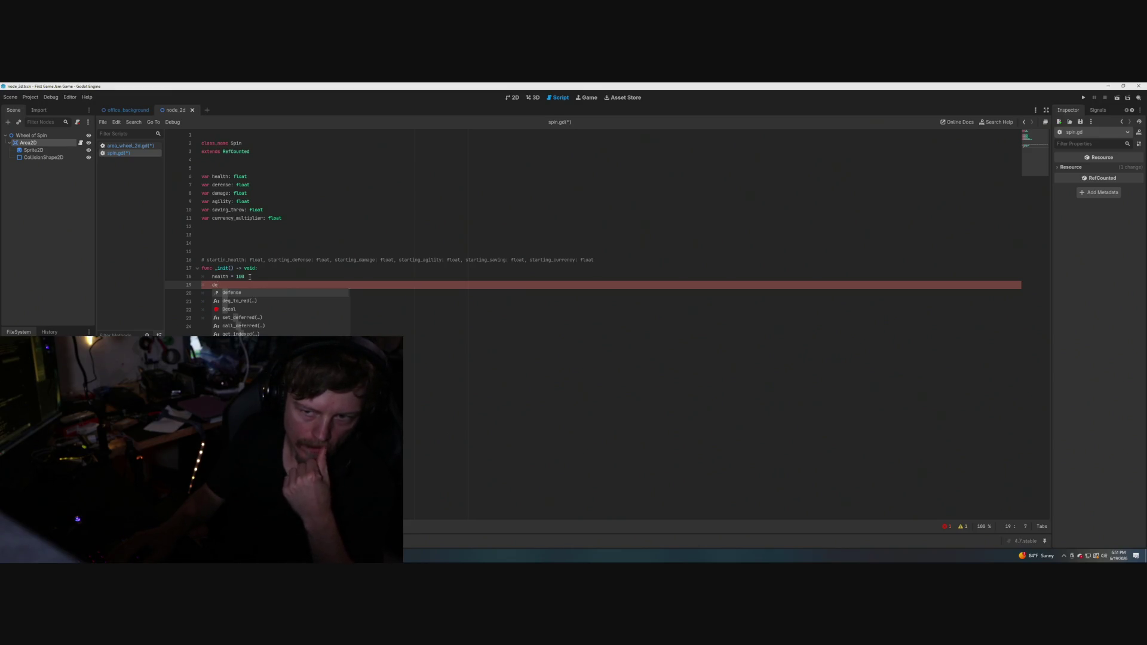
{"action": "type", "text": "f"}
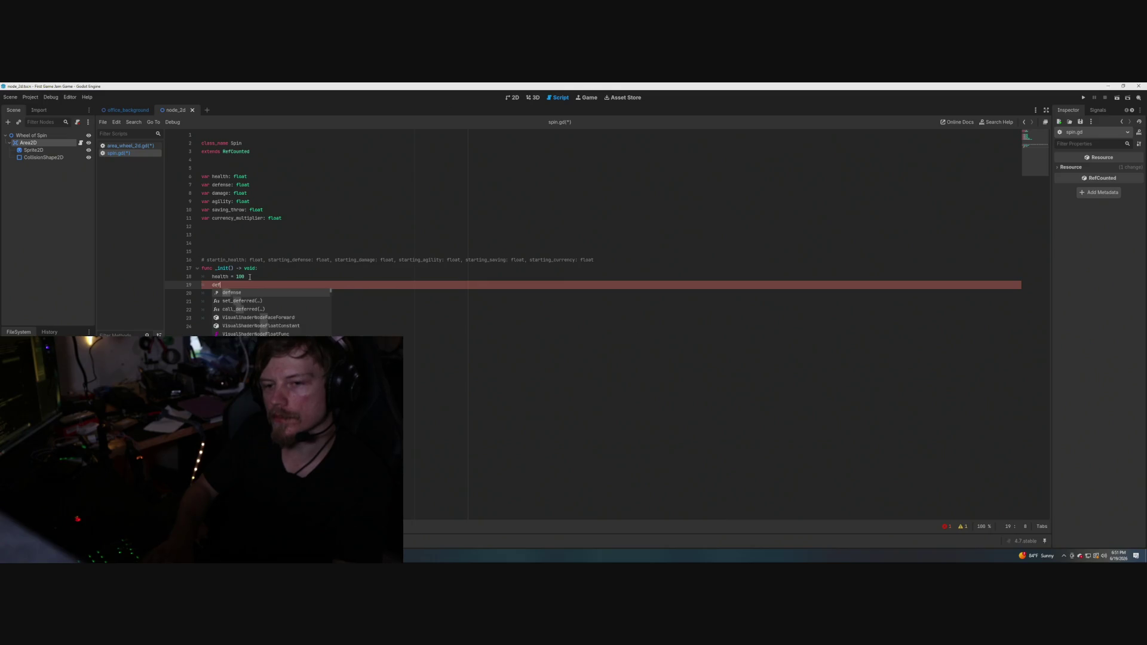
{"action": "type", "text": "ense ="}
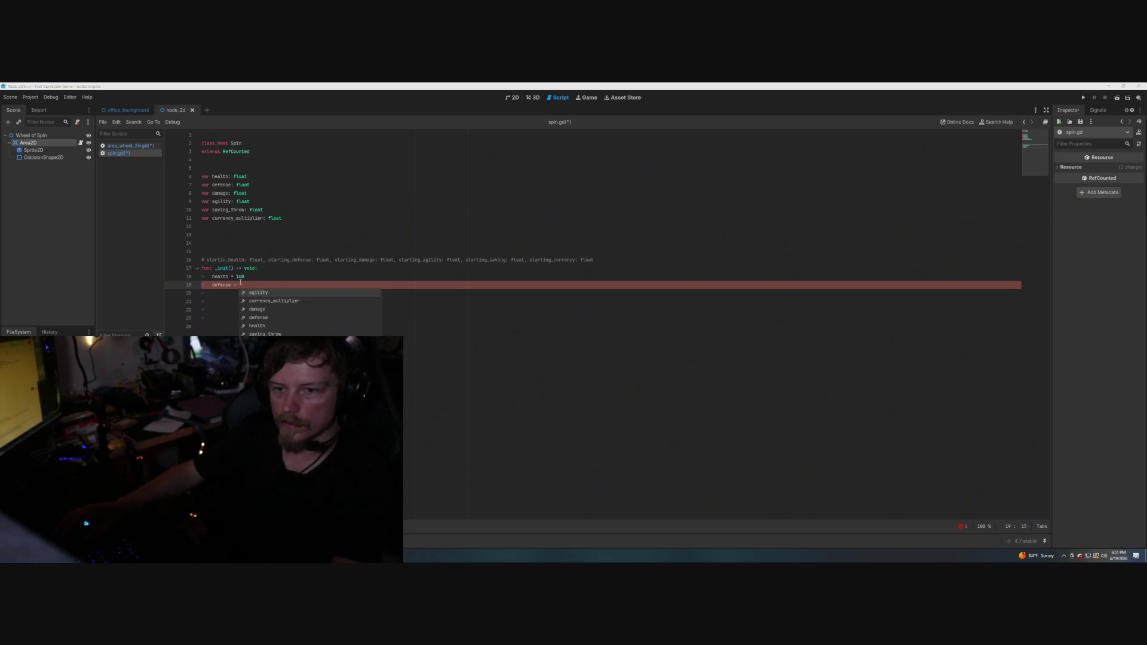
{"action": "key", "text": "Escape"}
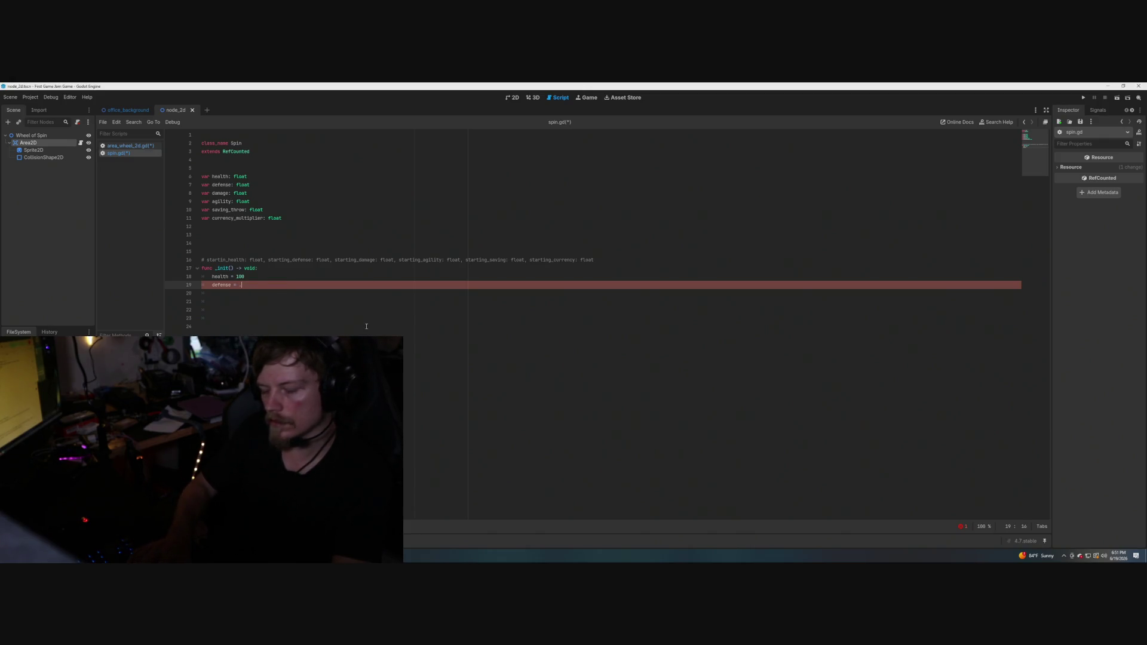
{"action": "type", "text": "05"}
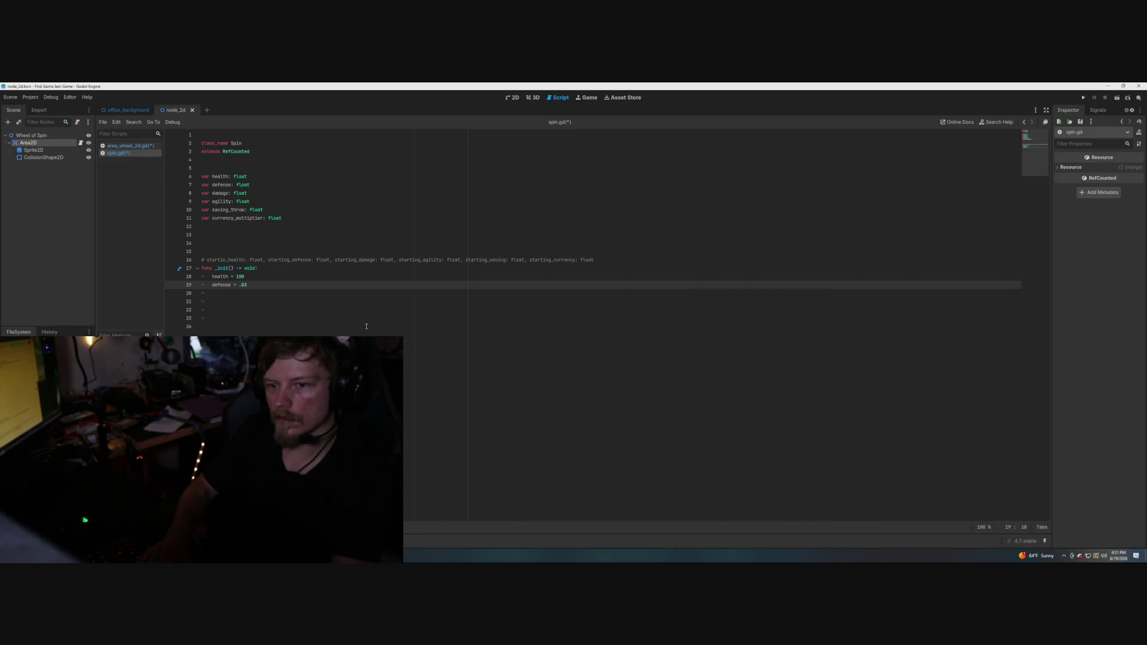
{"action": "key", "text": "Return"}
{"action": "type", "text": "amage "}
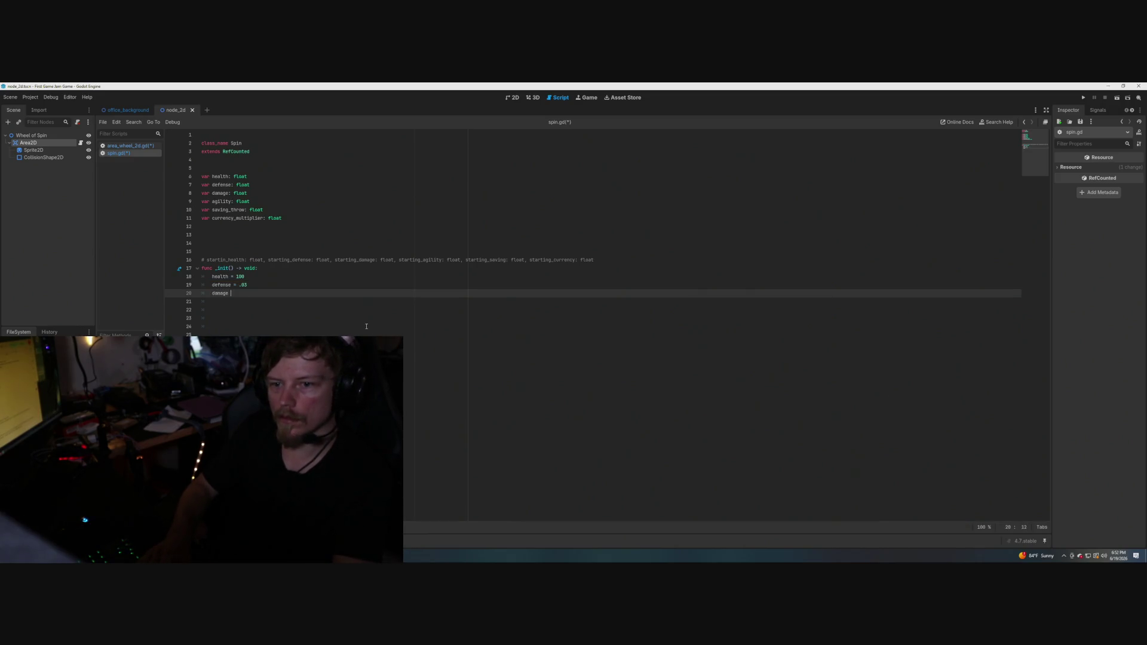
{"action": "type", "text": "= .10"}
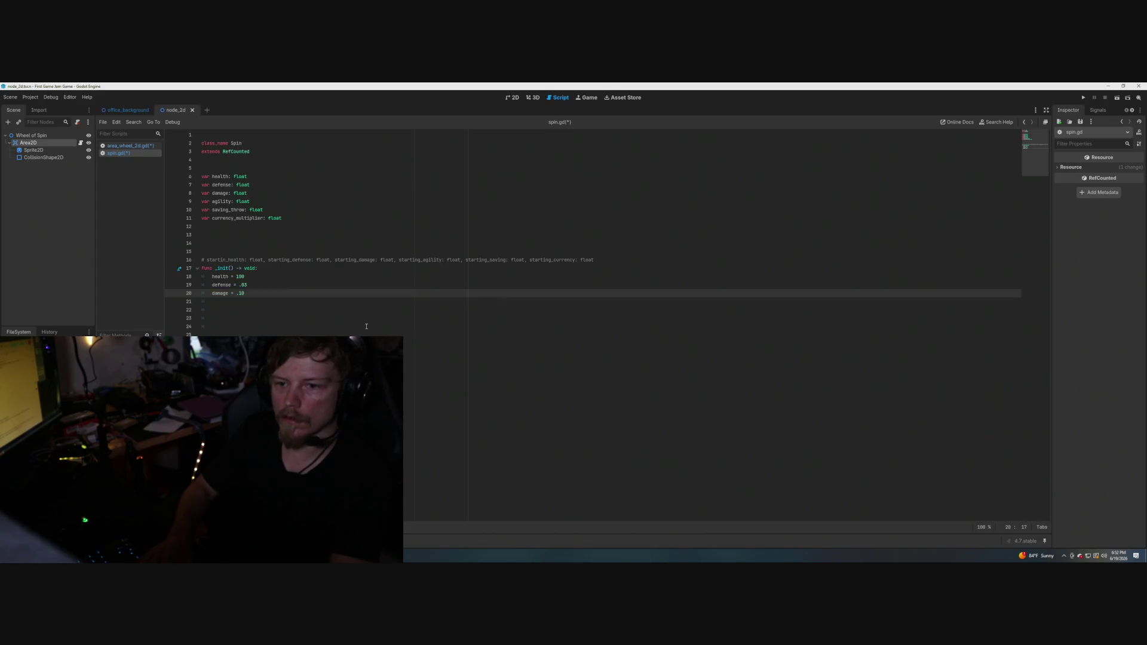
{"action": "key", "text": "Return"}
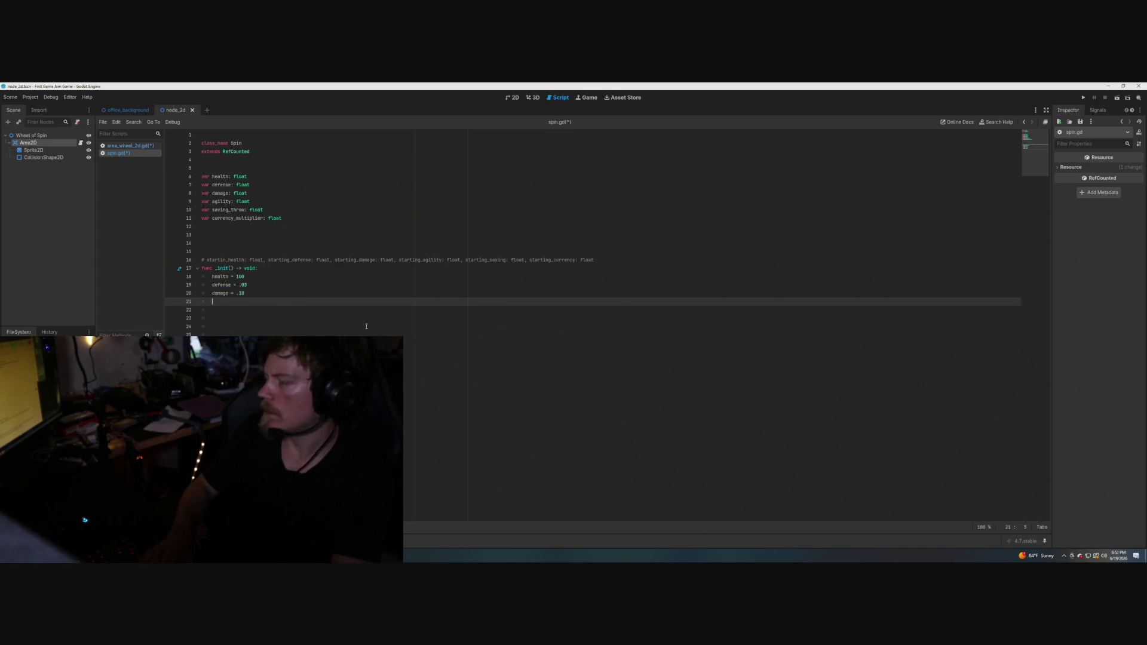
Set agility = .10 and saving_throw = .50 in _init().
{"action": "type", "text": "agility ="}
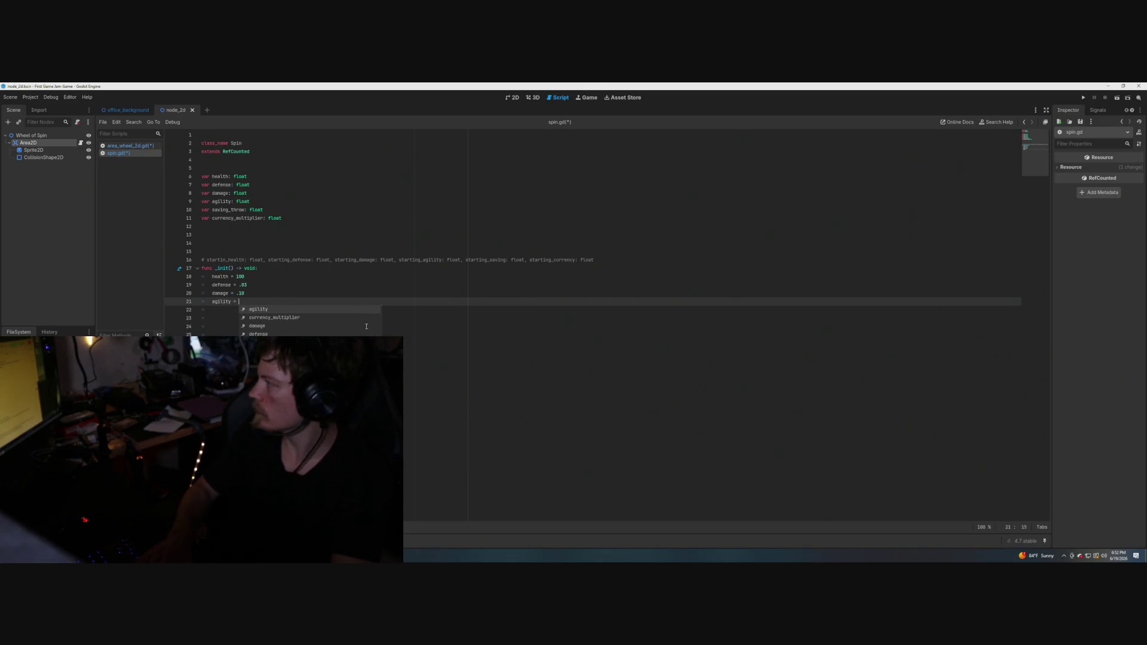
{"action": "type", "text": " .10"}
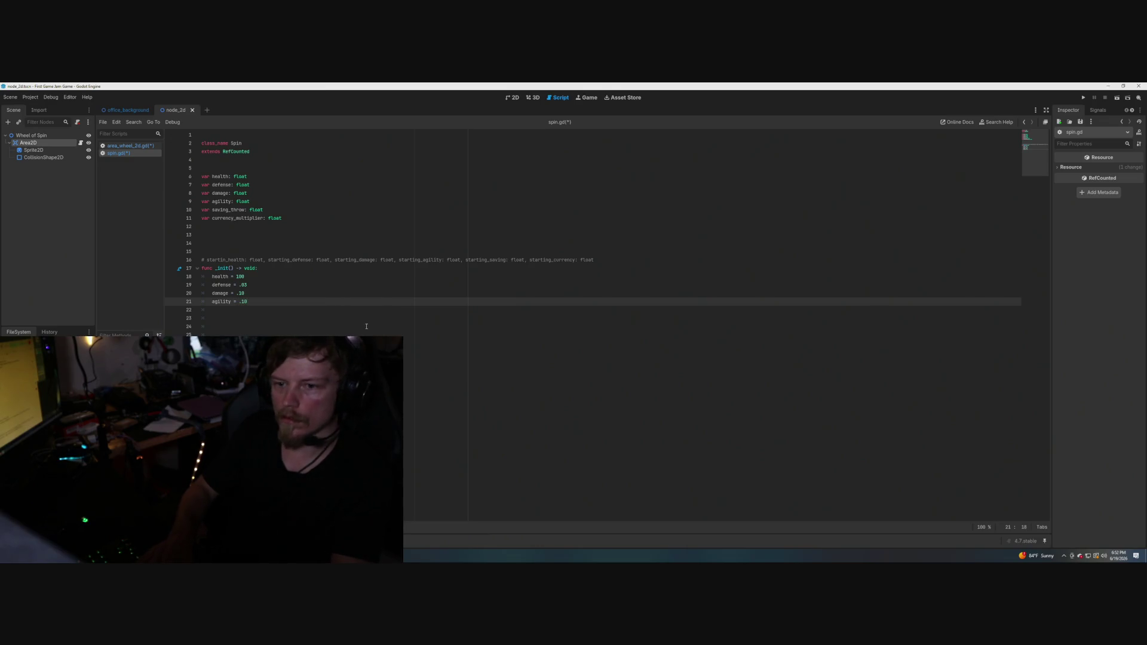
{"action": "key", "text": "Return"}
{"action": "type", "text": "saving"}
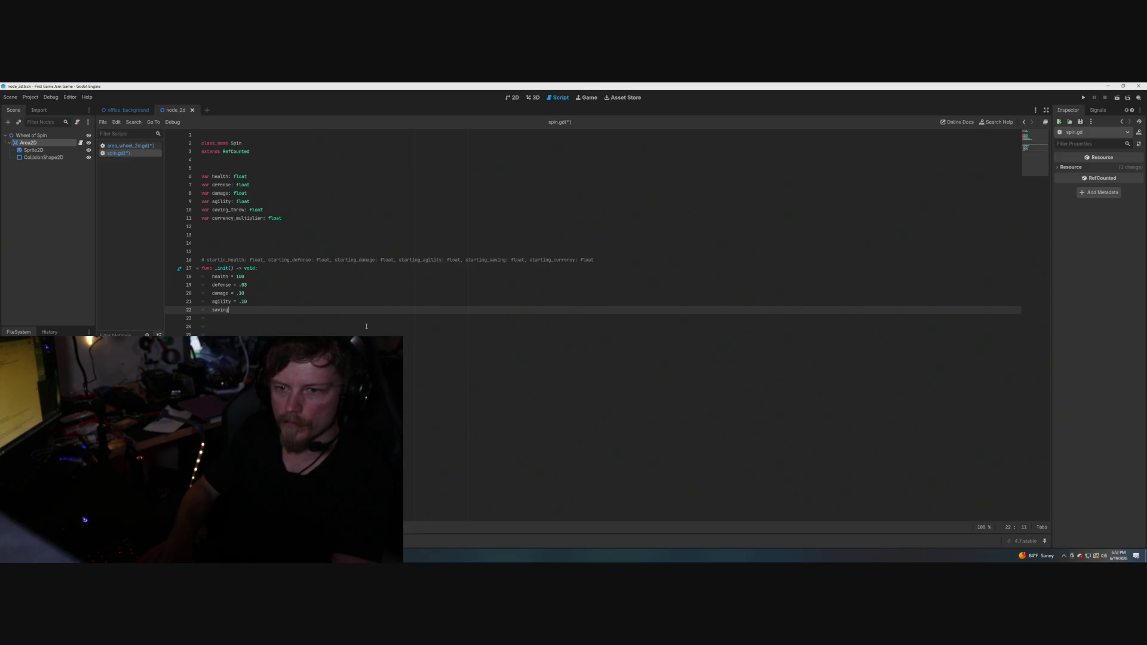
{"action": "type", "text": "_throw"}
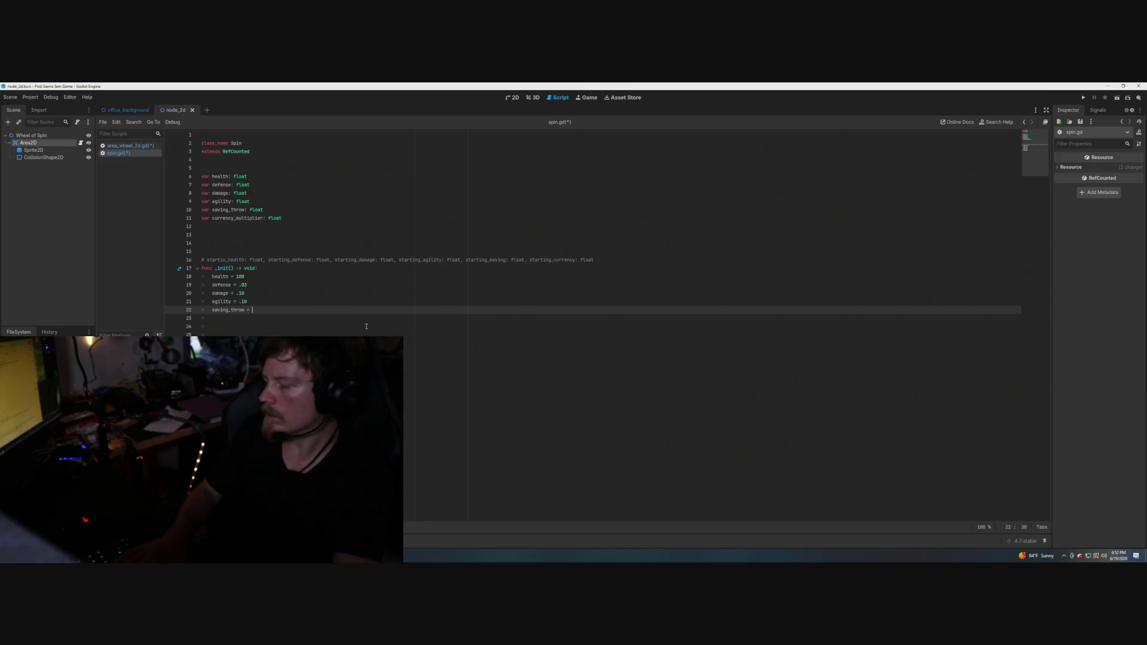
{"action": "type", "text": " ="}
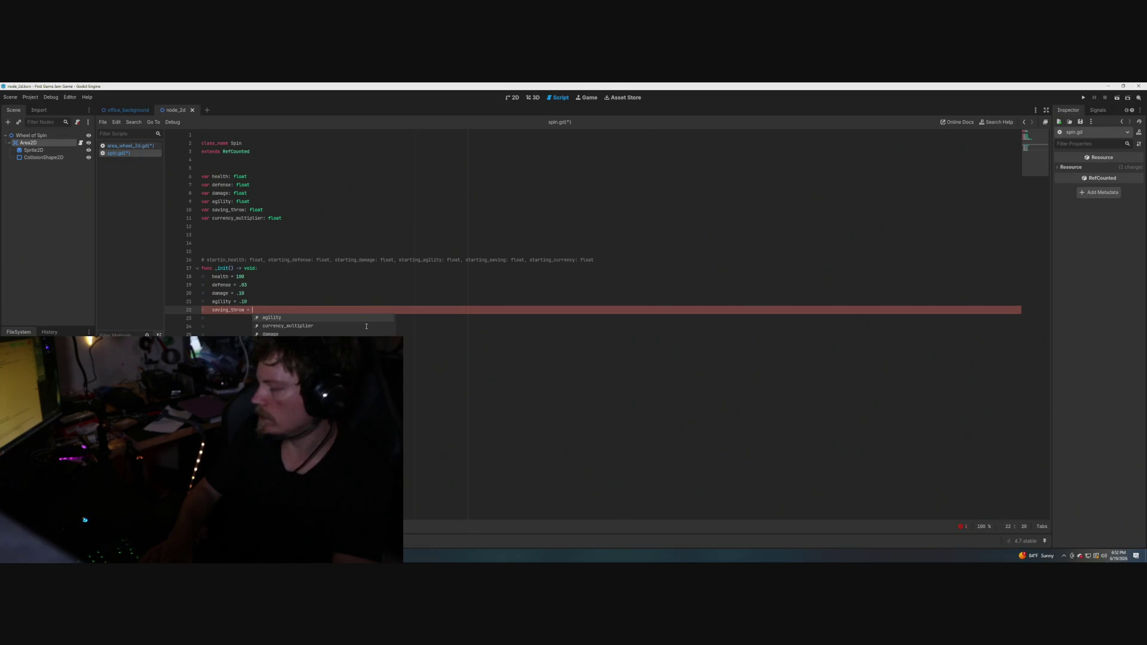
{"action": "key", "text": "Escape"}
{"action": "type", "text": "0"}
{"action": "key", "text": "Return"}
{"action": "type", "text": "curren"}
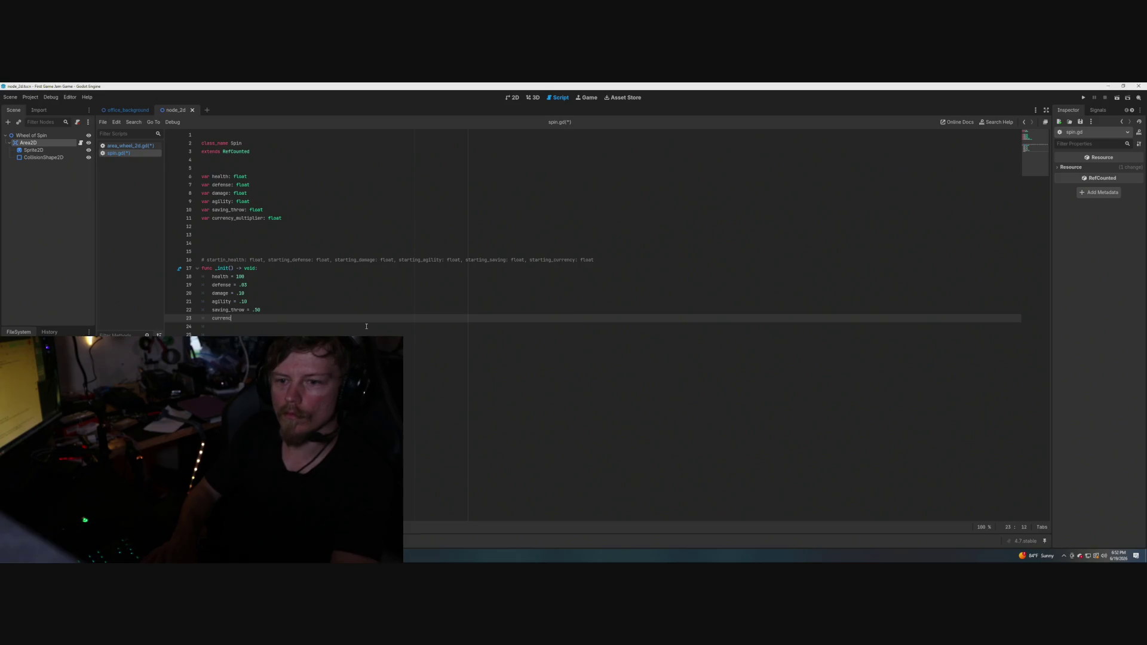
Set currency_multiplier = 1.0 and insert blank lines above the _init function.
{"action": "type", "text": "y_multiplier"}
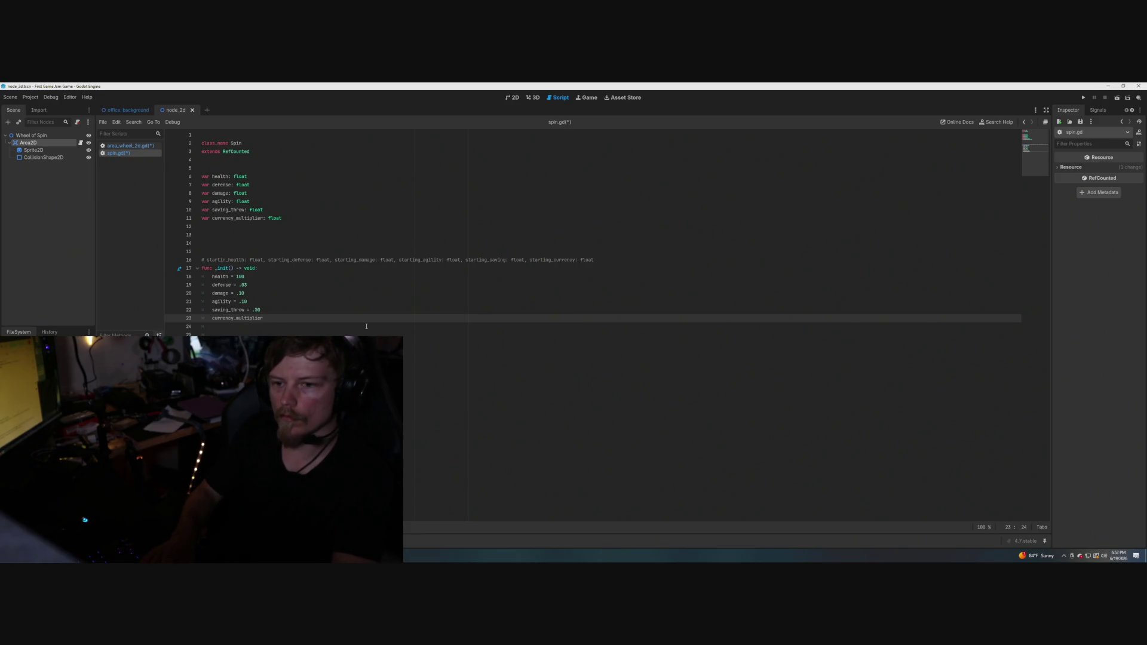
{"action": "type", "text": " = "}
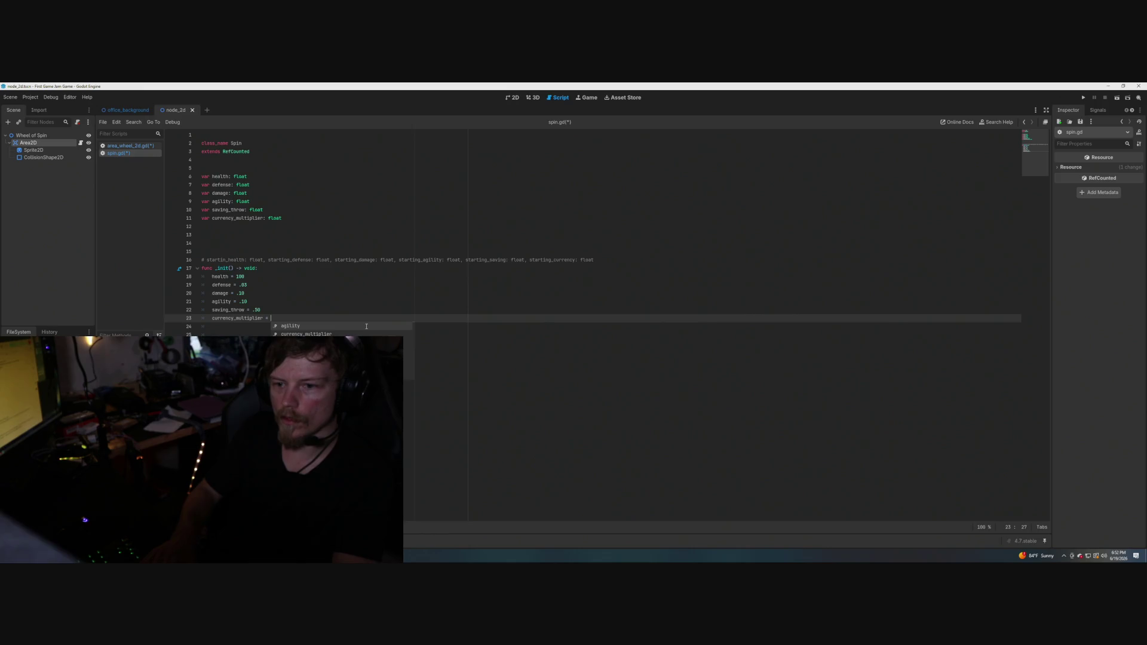
{"action": "type", "text": "."}
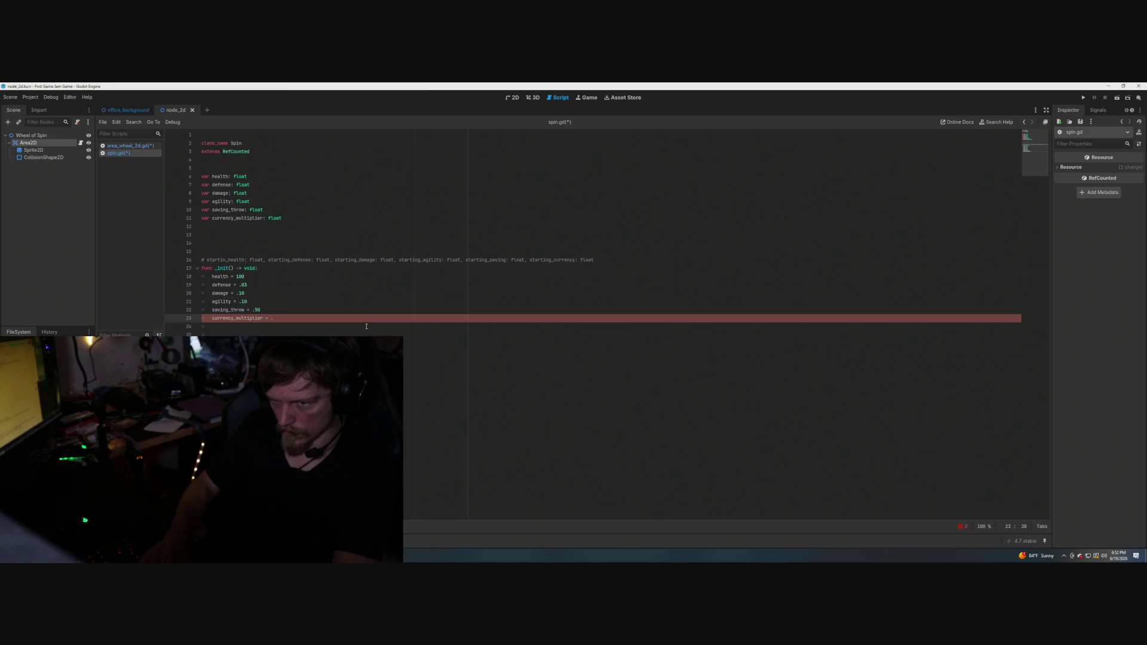
{"action": "key", "text": "BackSpace"}
{"action": "type", "text": "1.0"}
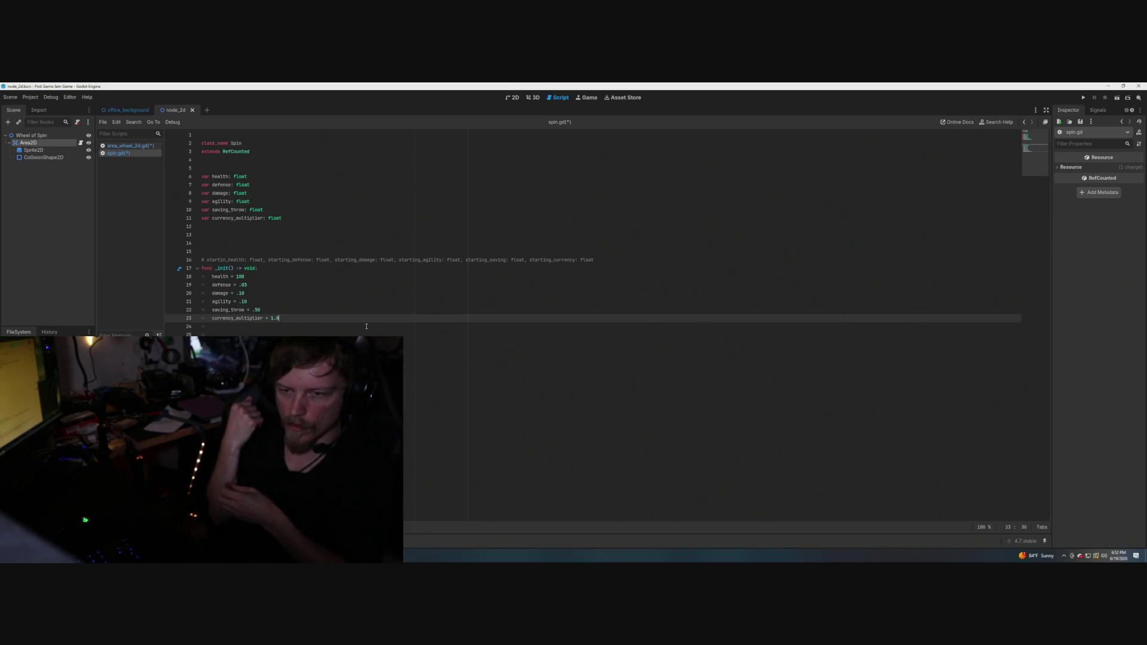
{"action": "left_click", "coordinate": [622, 259]}
{"action": "key", "text": "Return"}
{"action": "key", "text": "Return"}
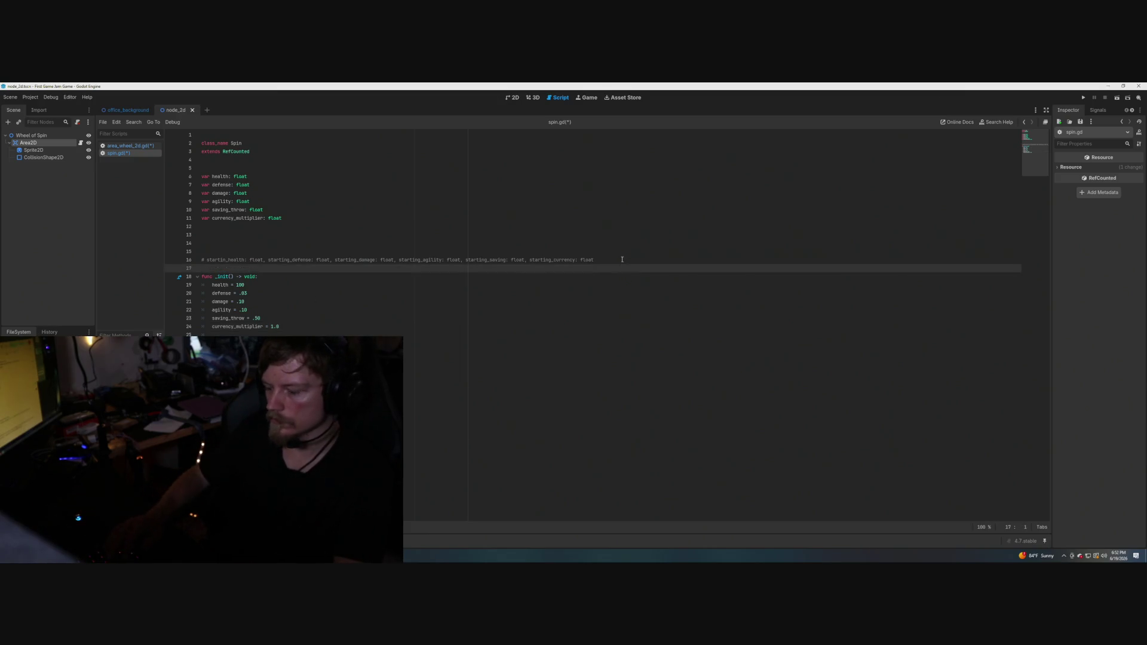
Add the comment '# Starting with default values' above _init() and type return on line 32.
{"action": "type", "text": "# "}
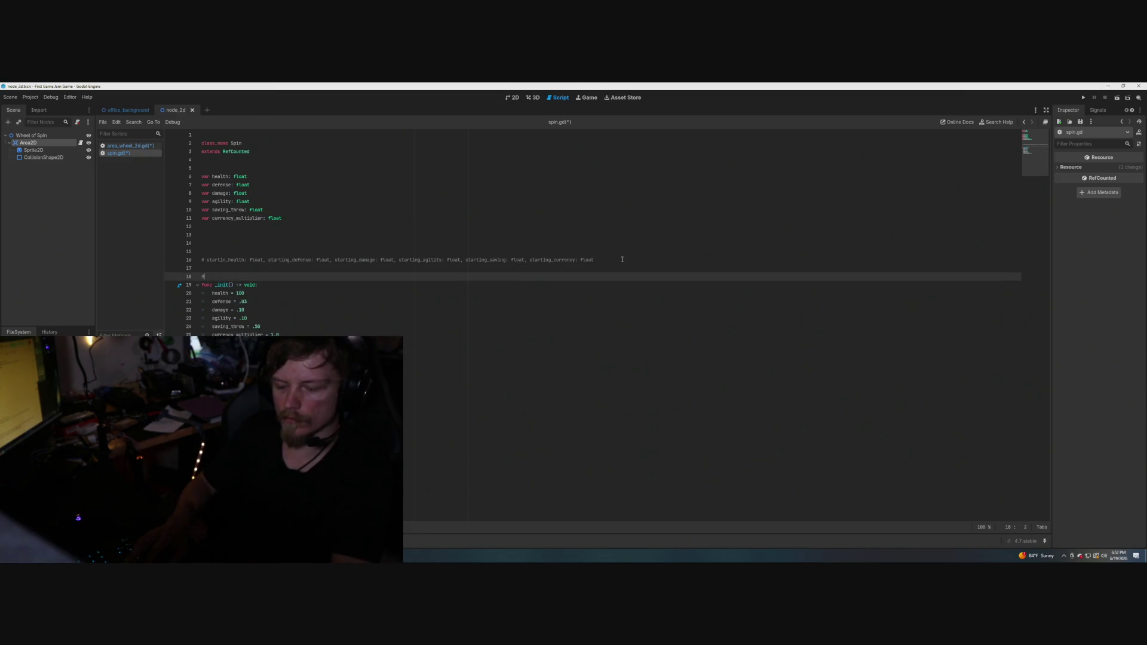
{"action": "type", "text": "Star"}
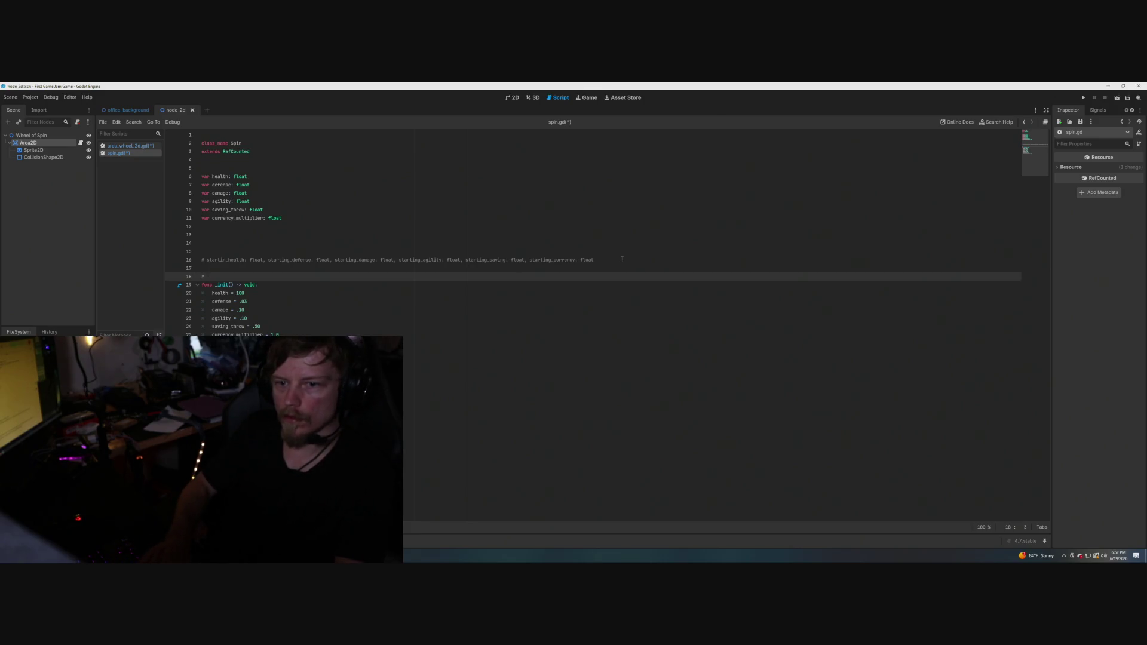
{"action": "type", "text": "ting with default v"}
{"action": "type", "text": "alues"}
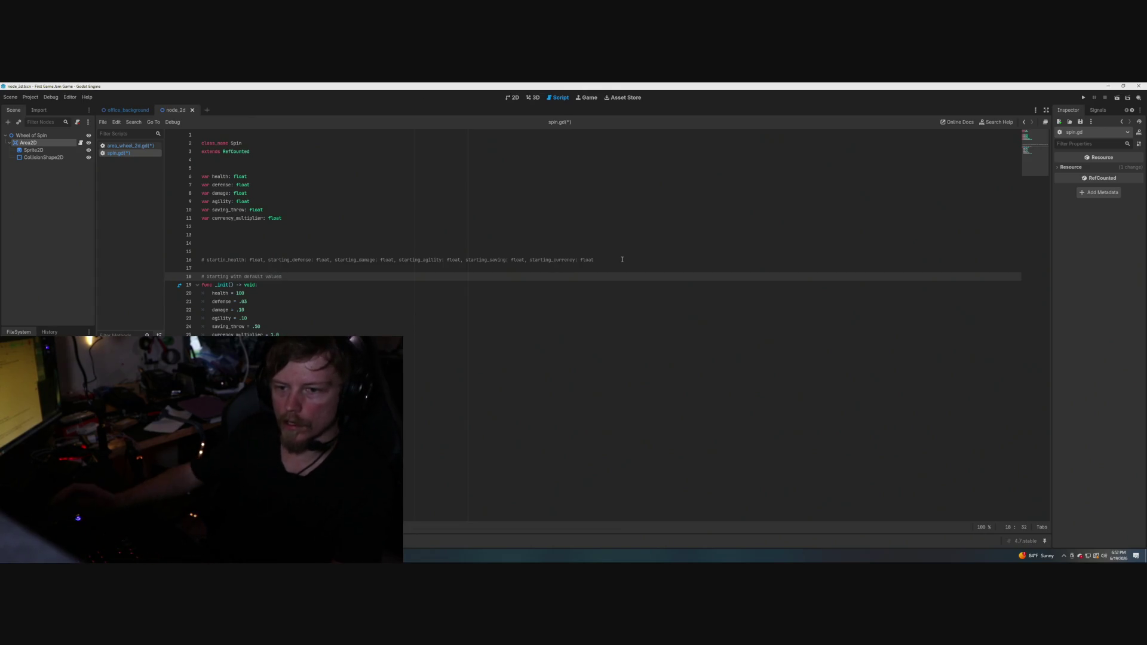
{"action": "left_click", "coordinate": [212, 351]}
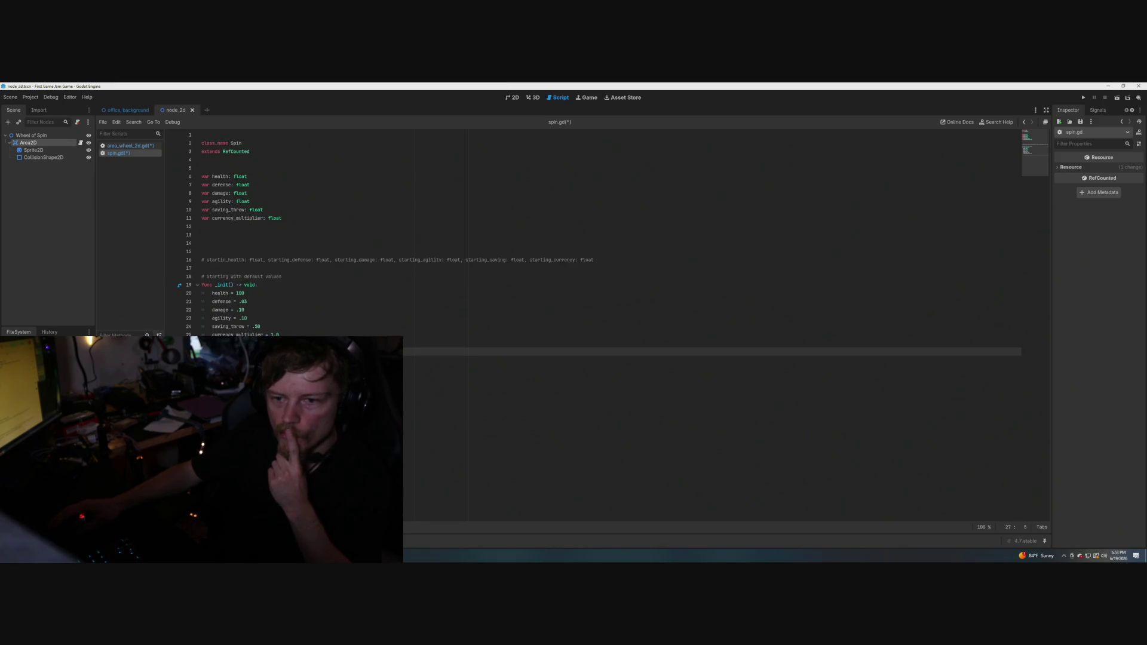
{"action": "key", "text": "Down"}
{"action": "key", "text": "Down"}
{"action": "key", "text": "Down"}
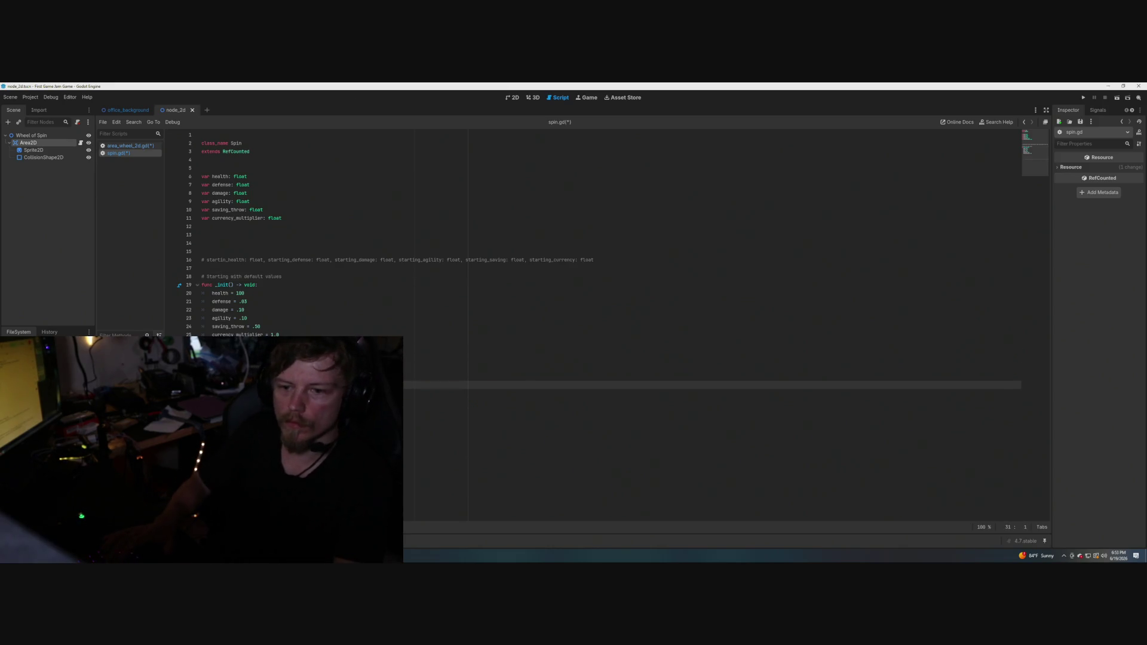
{"action": "key", "text": "Up"}
{"action": "key", "text": "Down"}
{"action": "key", "text": "Down"}
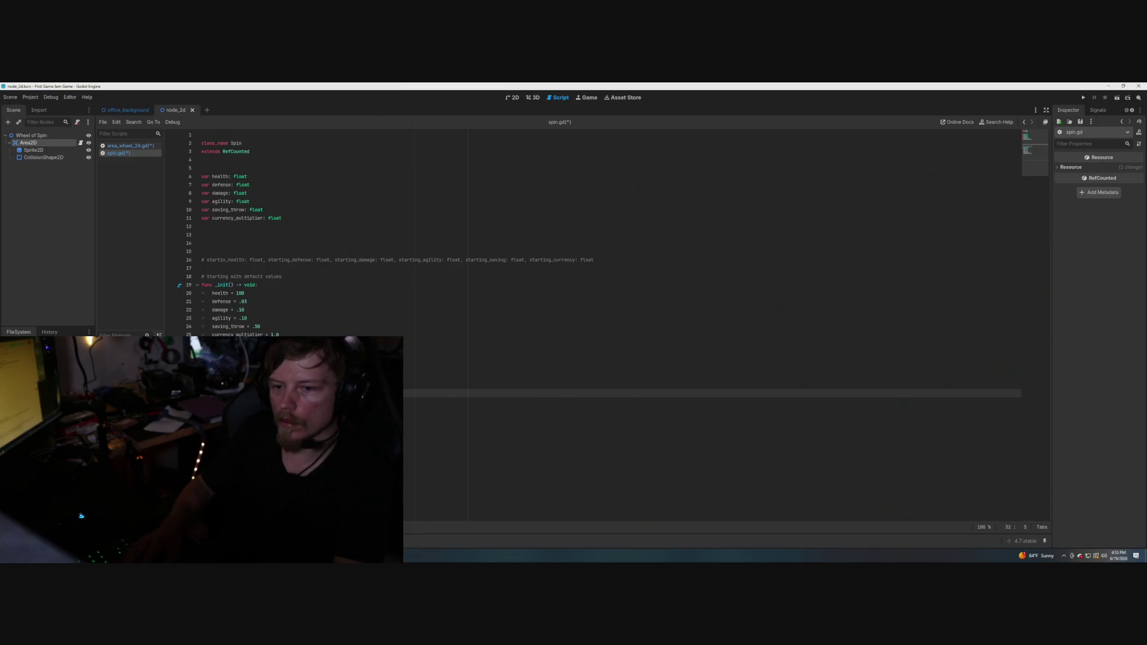
{"action": "key", "text": "End"}
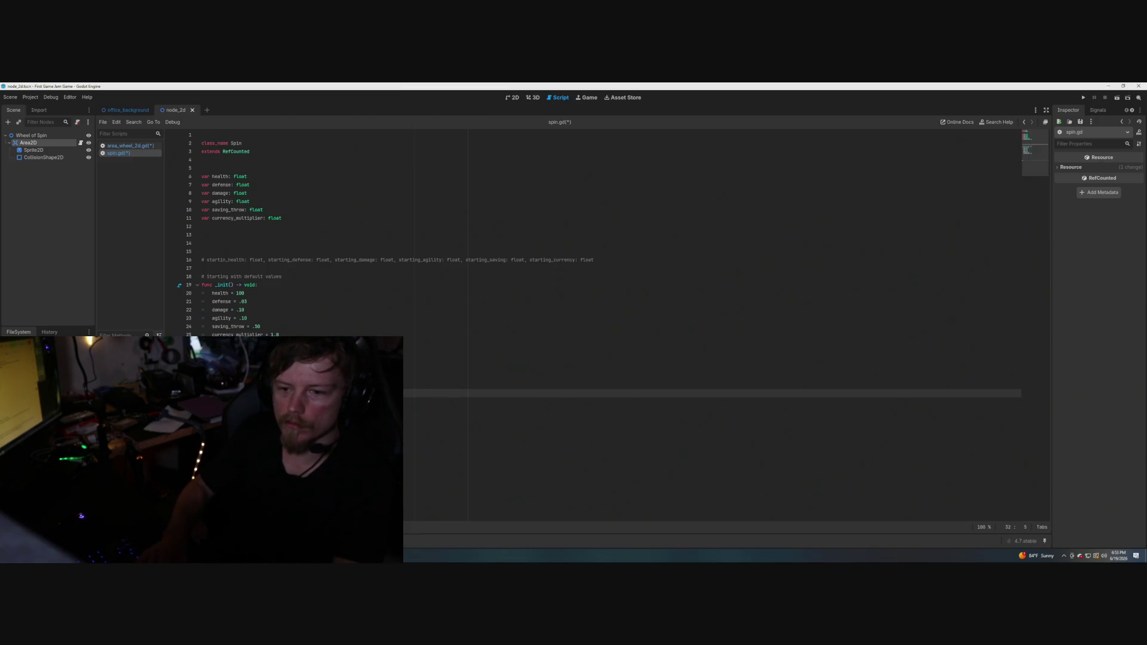
{"action": "type", "text": "return"}
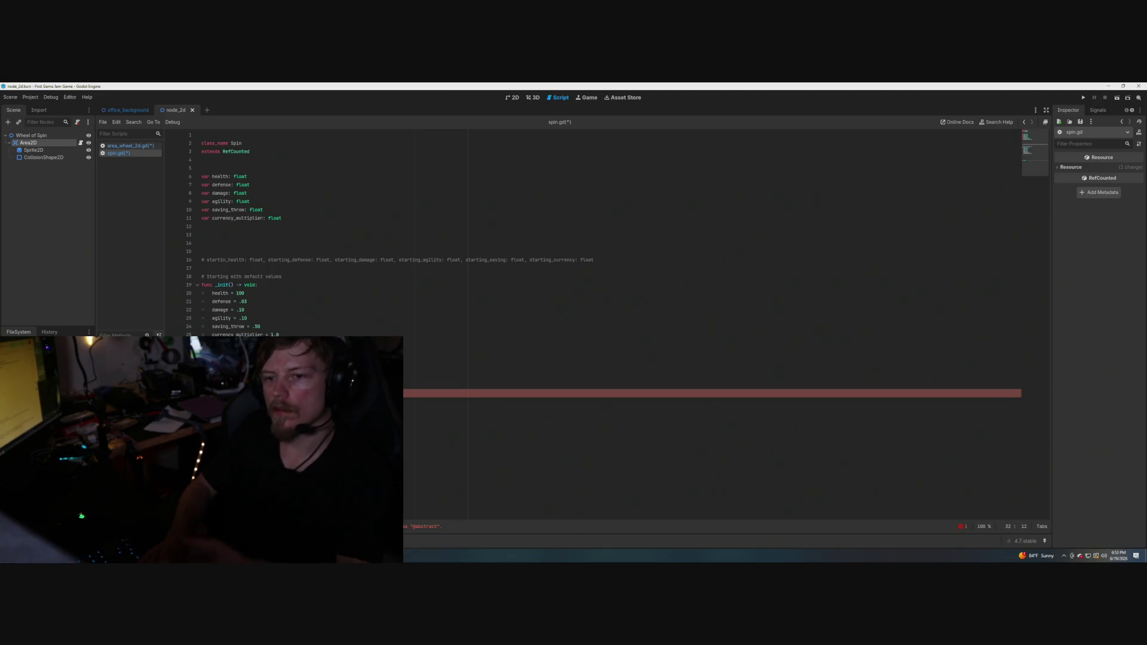
{"action": "key", "text": "BackSpace"}
{"action": "key", "text": "BackSpace"}
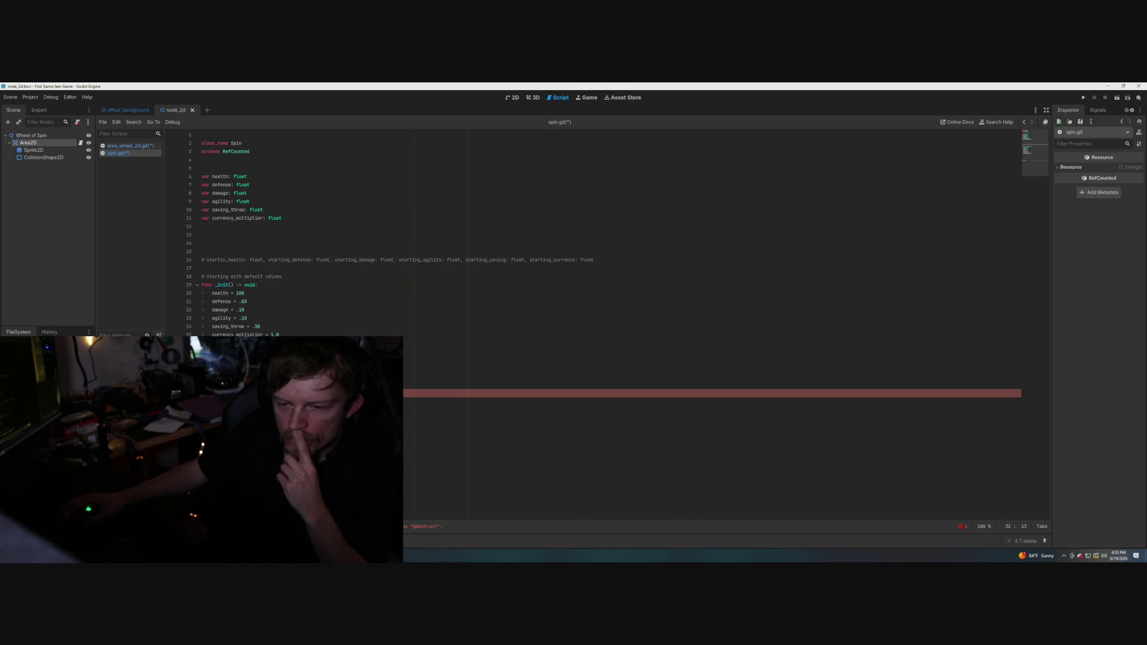
{"action": "key", "text": "BackSpace"}
{"action": "key", "text": "BackSpace"}
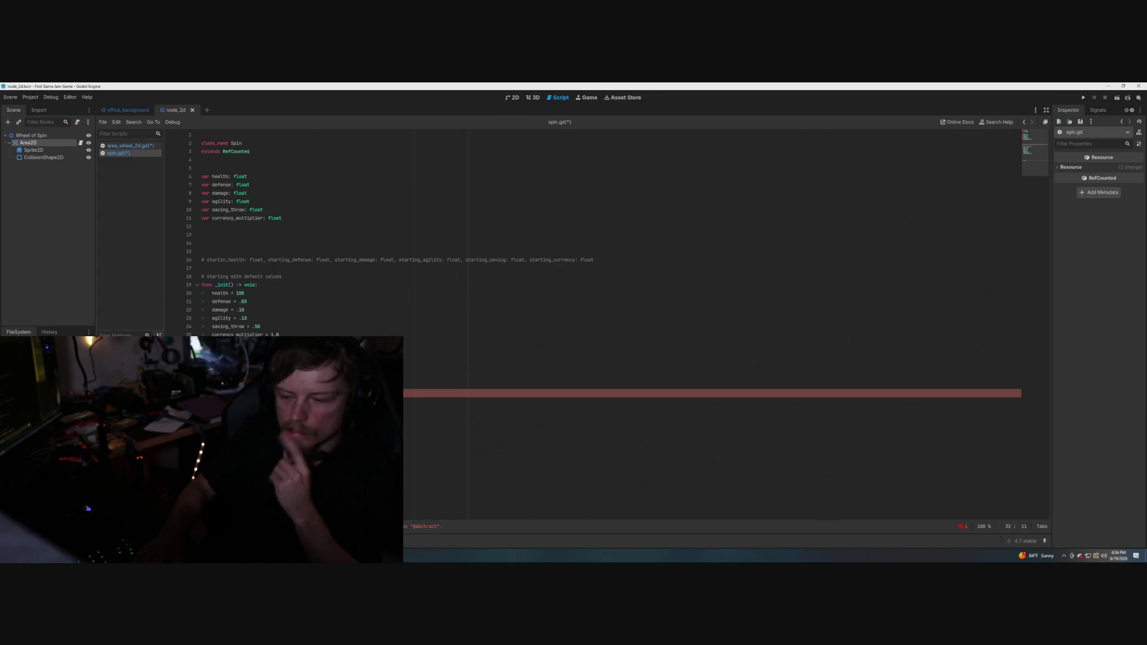
Write return on line 32 and open a new line beneath it.
{"action": "key", "text": "Right"}
{"action": "key", "text": "Right"}
{"action": "key", "text": "Right"}
{"action": "type", "text": "return"}
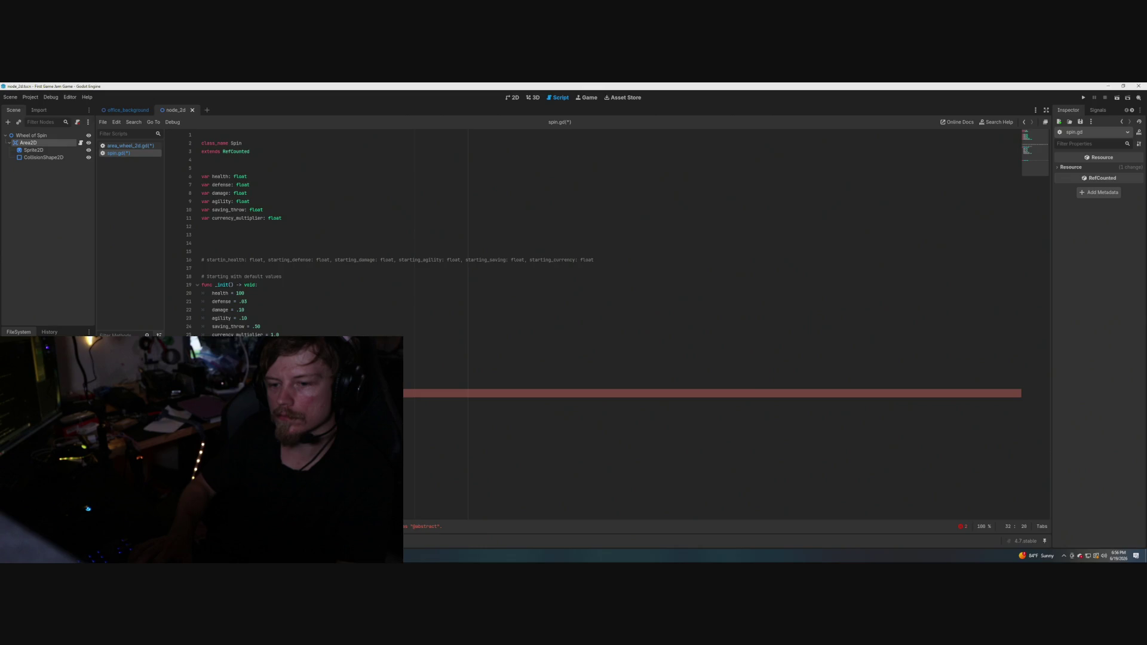
{"action": "key", "text": "Return"}
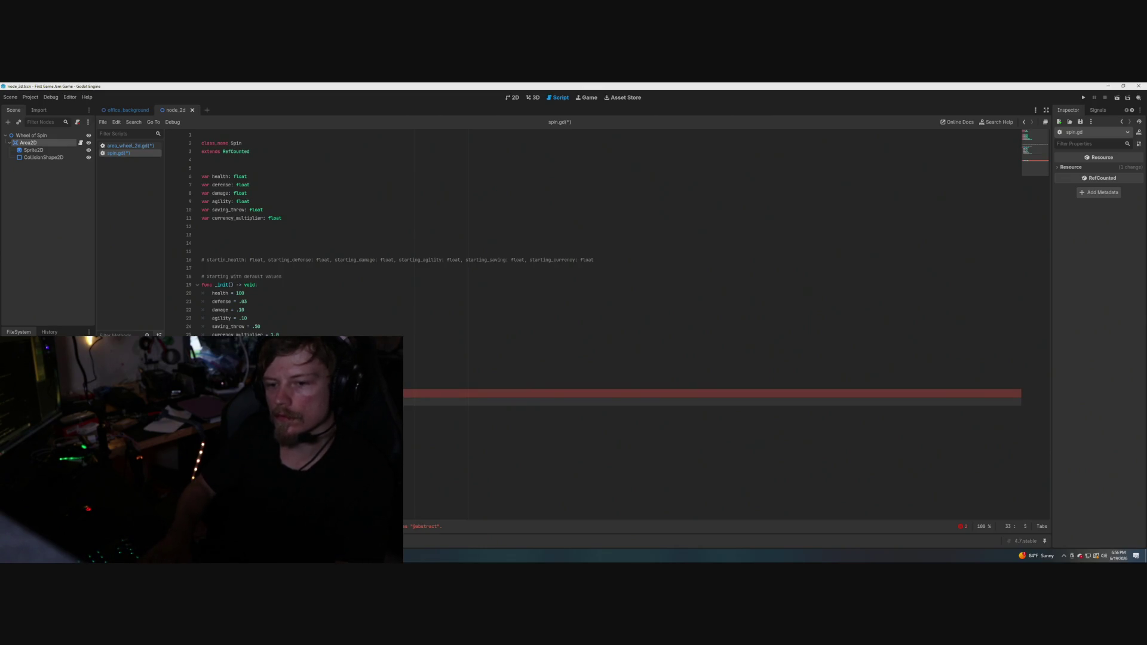
{"action": "key", "text": "Up"}
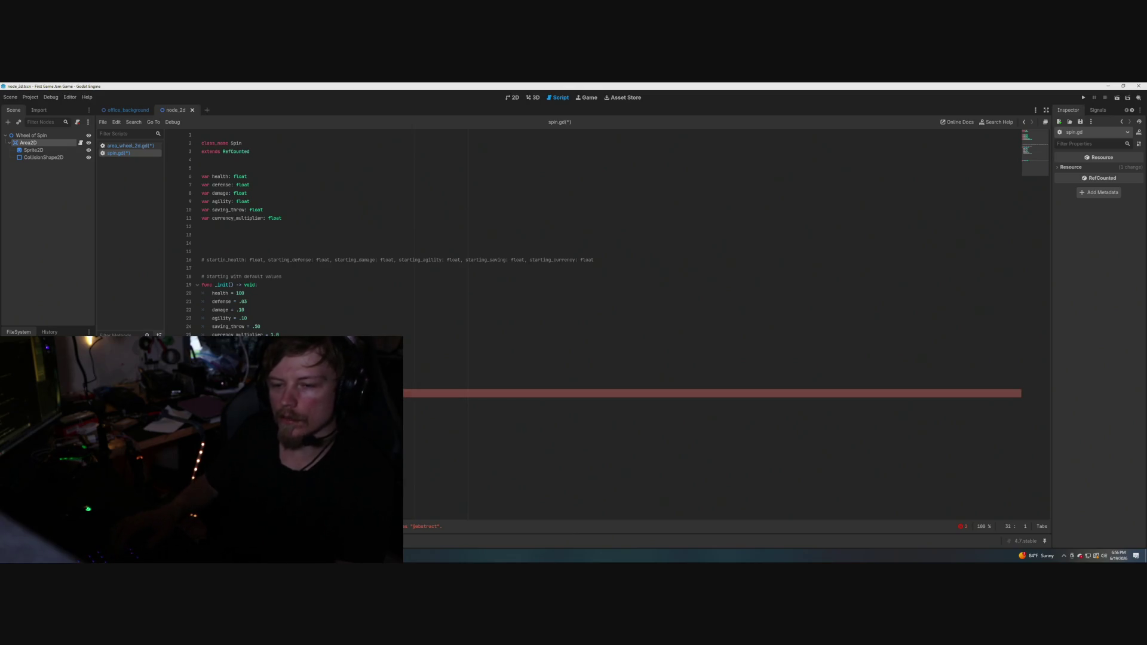
{"action": "key", "text": "Down"}
{"action": "key", "text": "Up"}
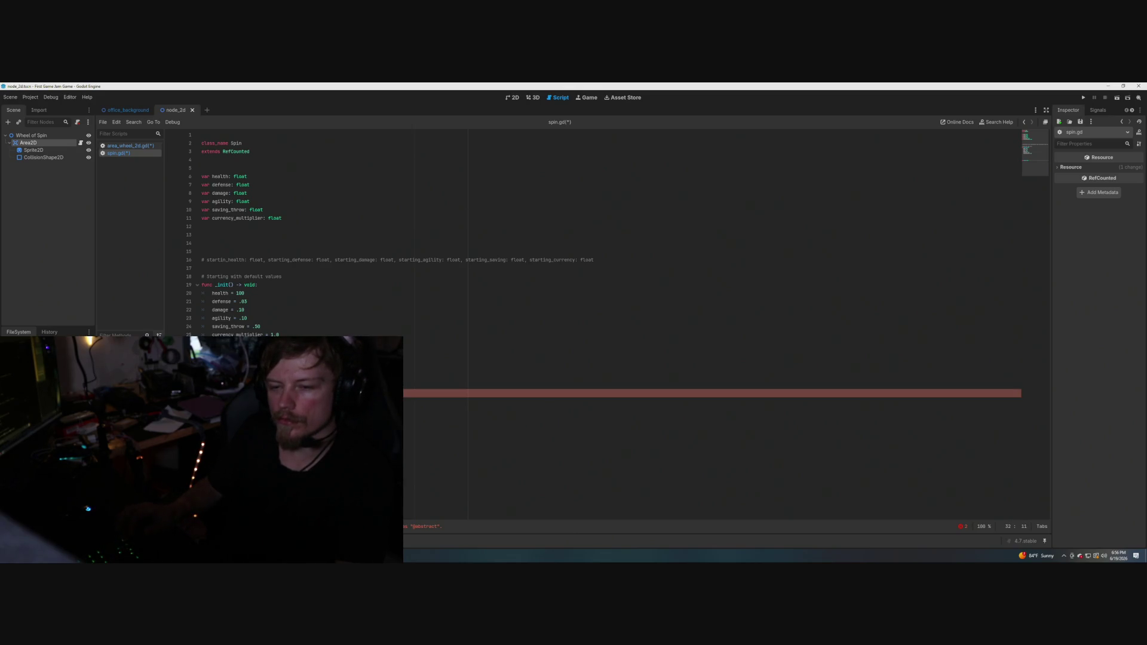
{"action": "key", "text": "Right"}
{"action": "key", "text": "Right"}
{"action": "key", "text": "Right"}
{"action": "key", "text": "Return"}
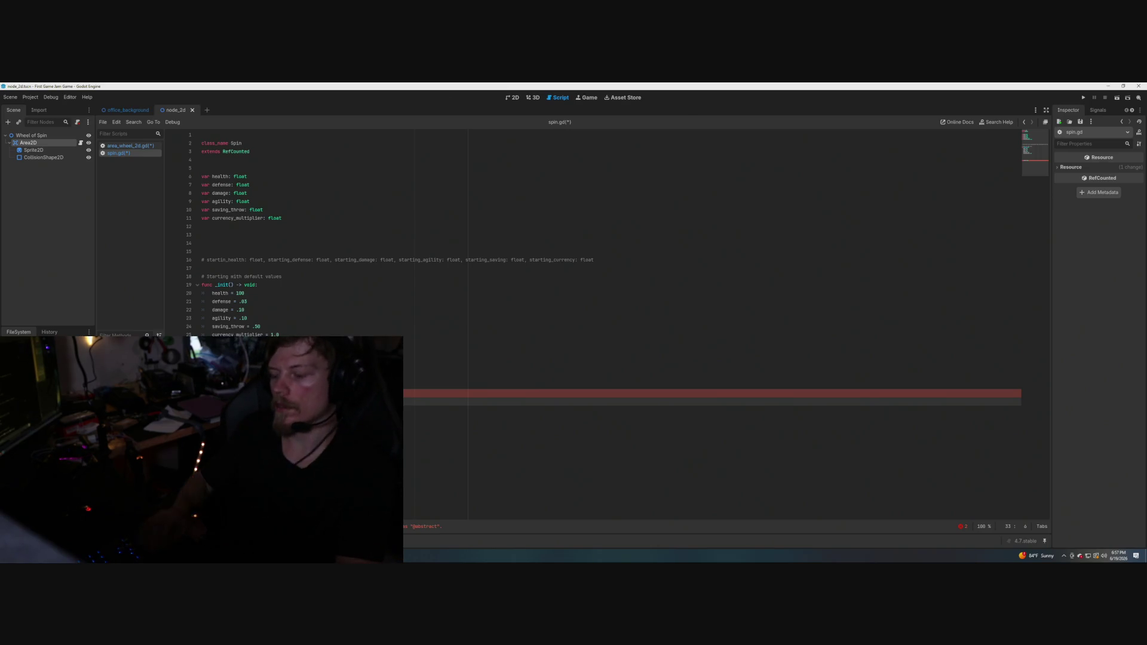
Type var on line 36 and open a new indented line below line 33.
{"action": "left_click", "coordinate": [212, 410]}
{"action": "left_click", "coordinate": [228, 426]}
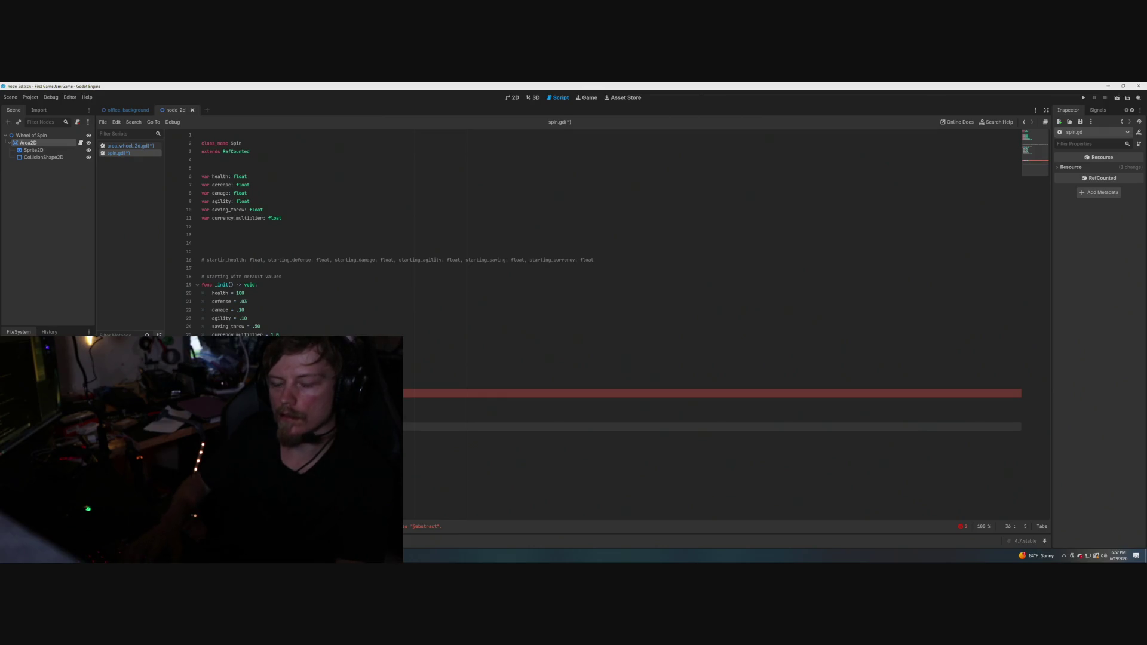
{"action": "type", "text": "var"}
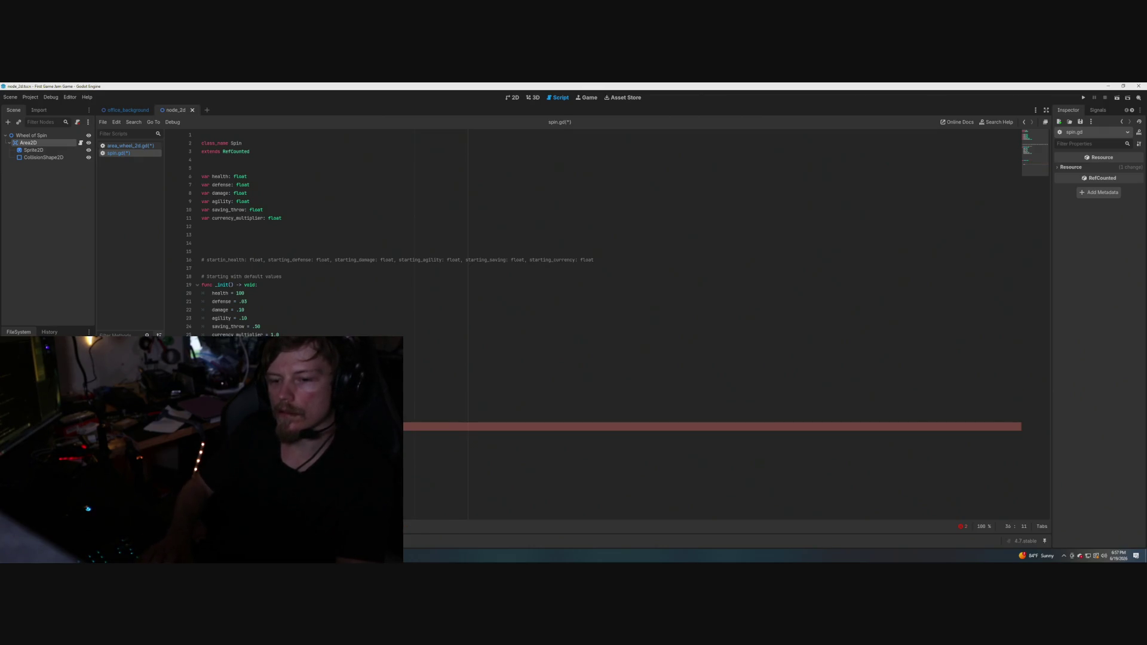
{"action": "key", "text": "Up"}
{"action": "key", "text": "Up"}
{"action": "key", "text": "Up"}
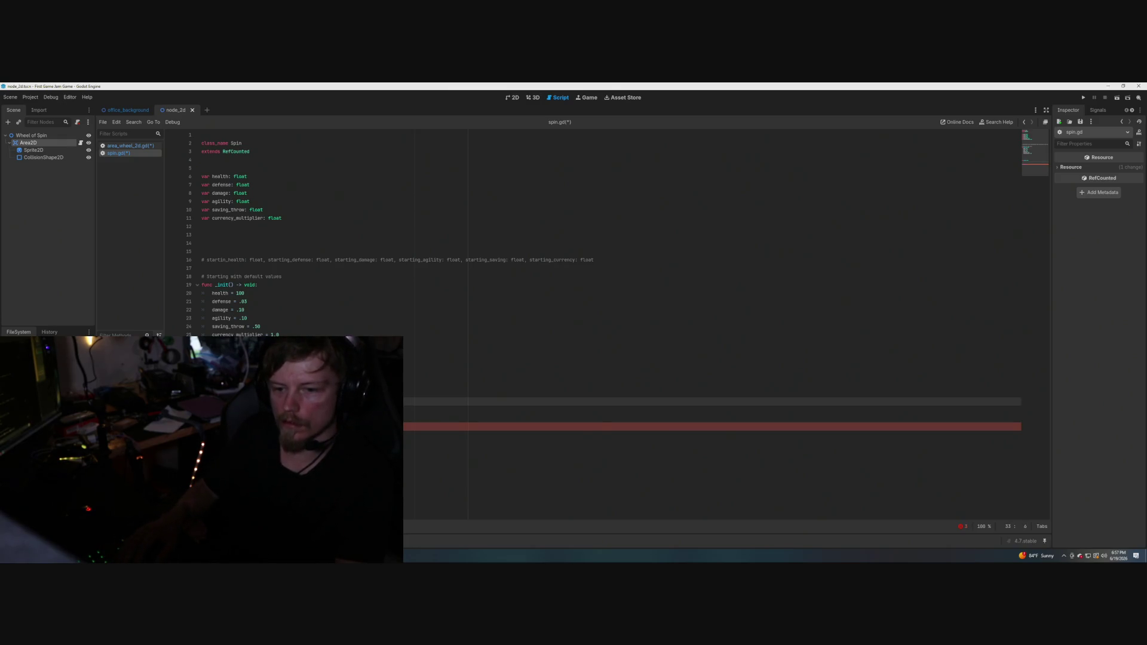
{"action": "key", "text": "Return"}
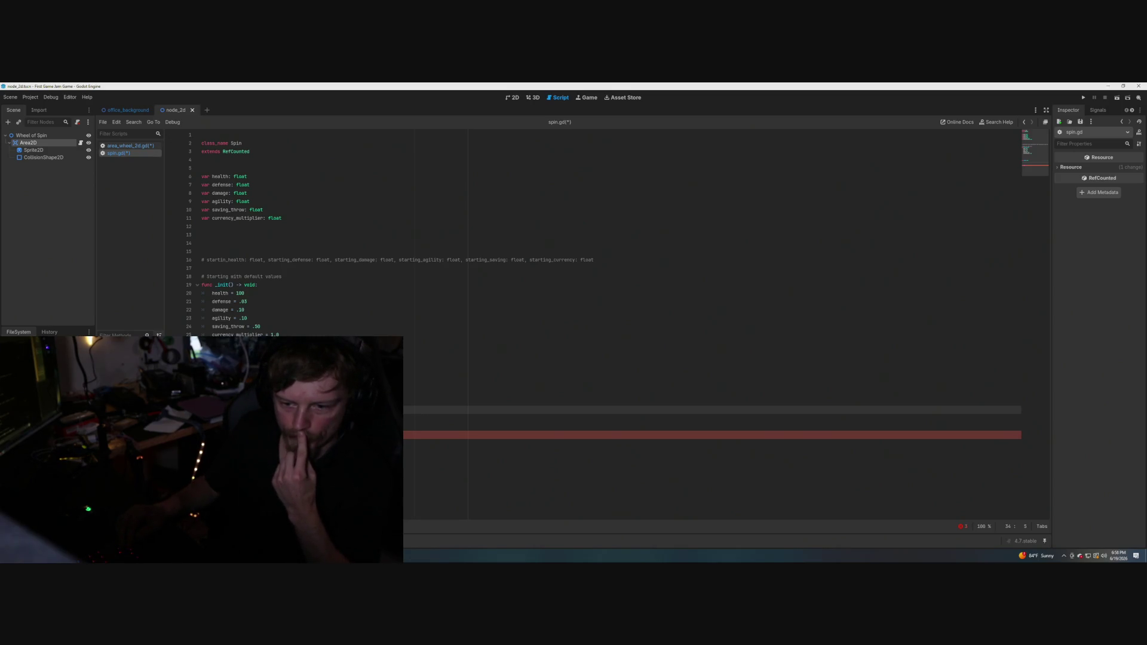
Write a health= statement on indented line 42, then start a func declaration below it.
{"action": "key", "text": "Down"}
{"action": "key", "text": "Down"}
{"action": "key", "text": "Down"}
{"action": "key", "text": "Down"}
{"action": "key", "text": "Down"}
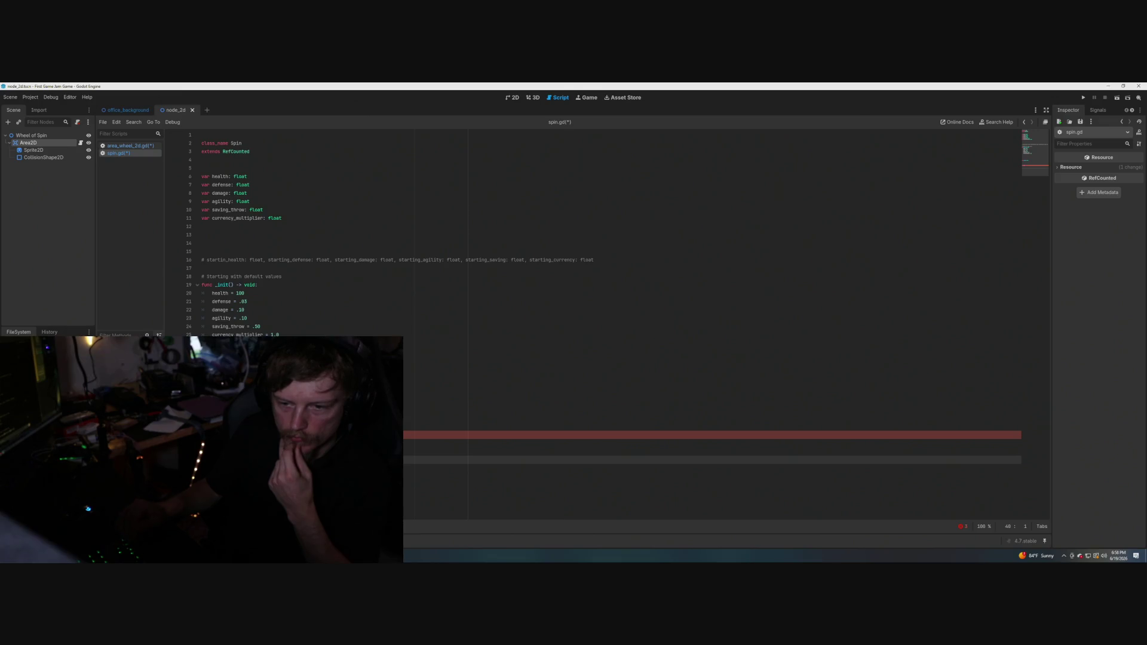
{"action": "key", "text": "Down"}
{"action": "key", "text": "Down"}
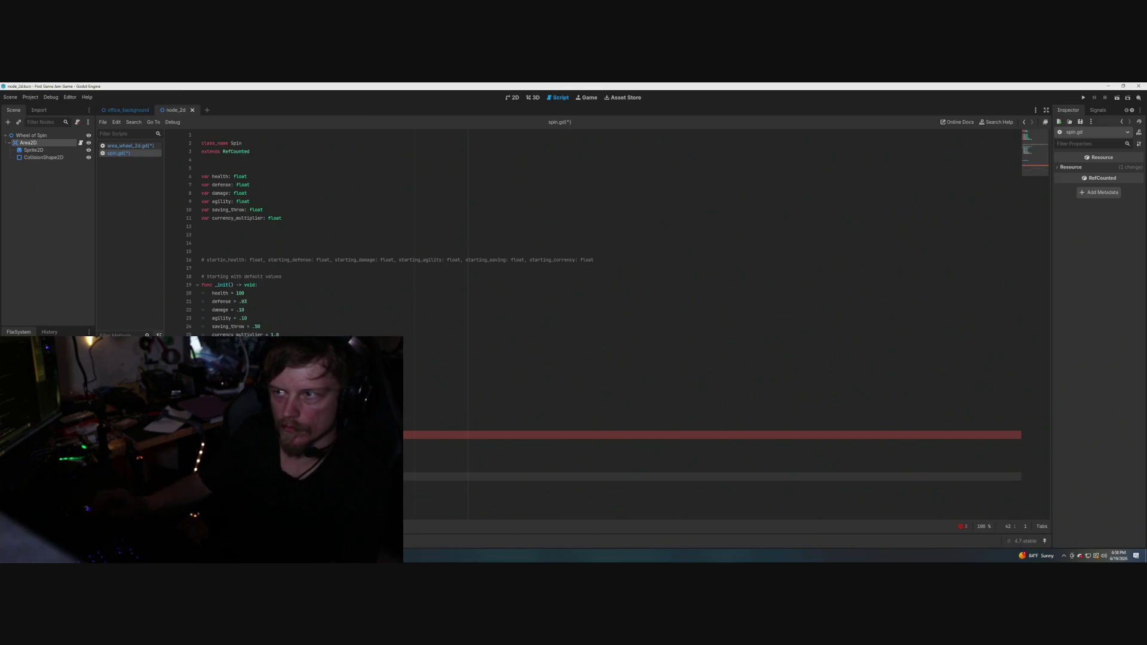
{"action": "key", "text": "Tab"}
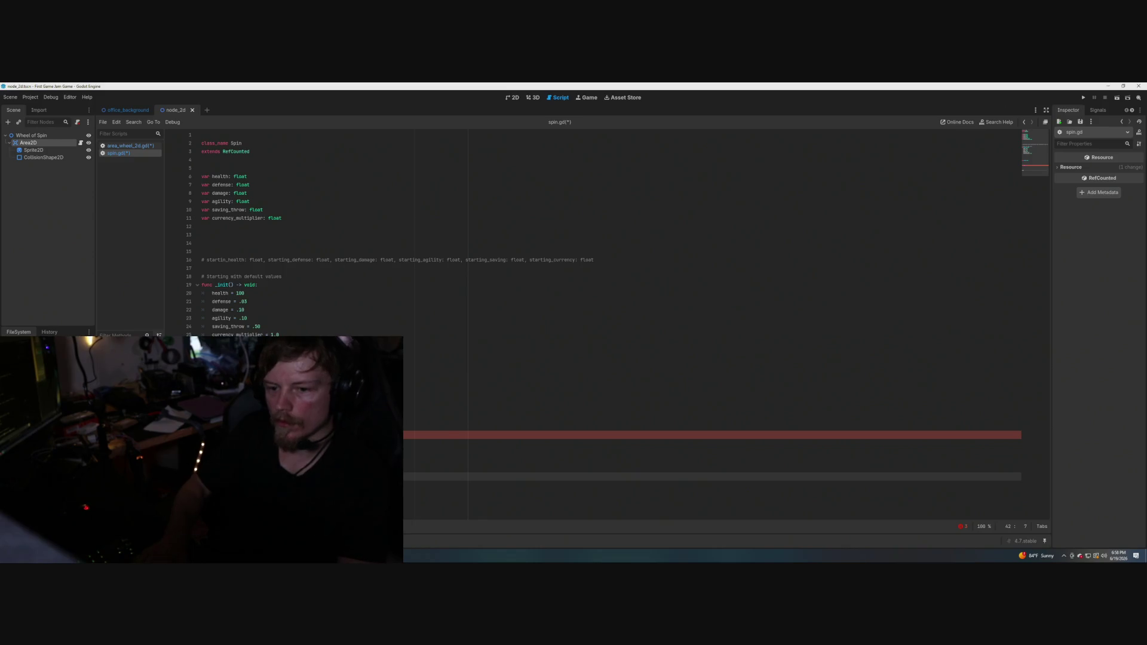
{"action": "type", "text": "r"}
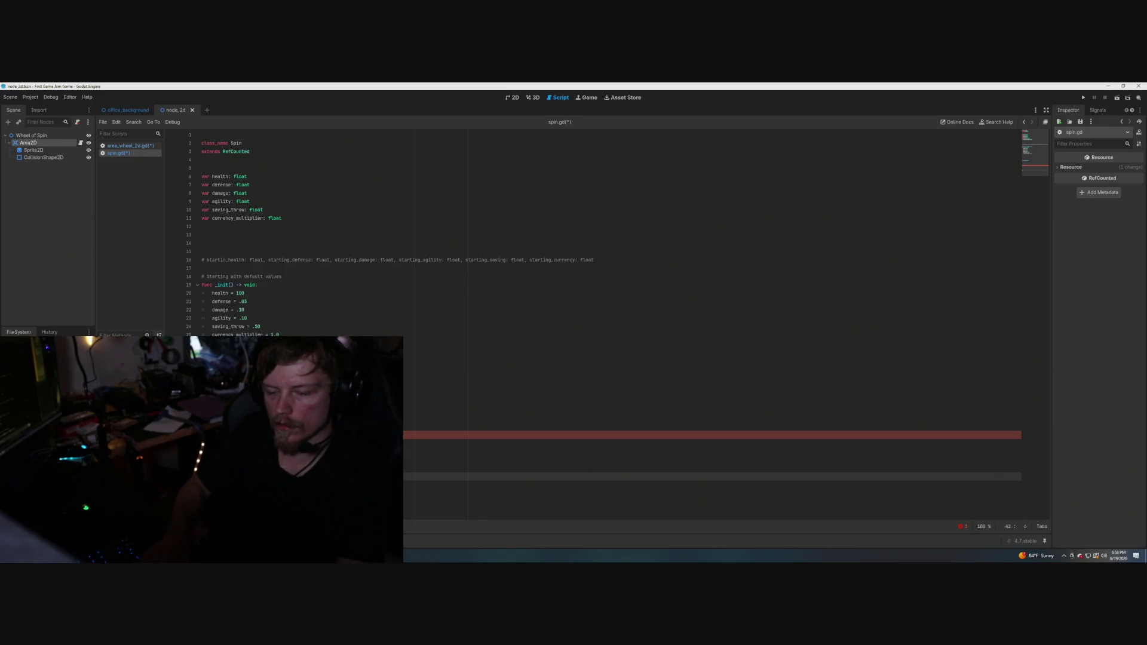
{"action": "type", "text": "ur"}
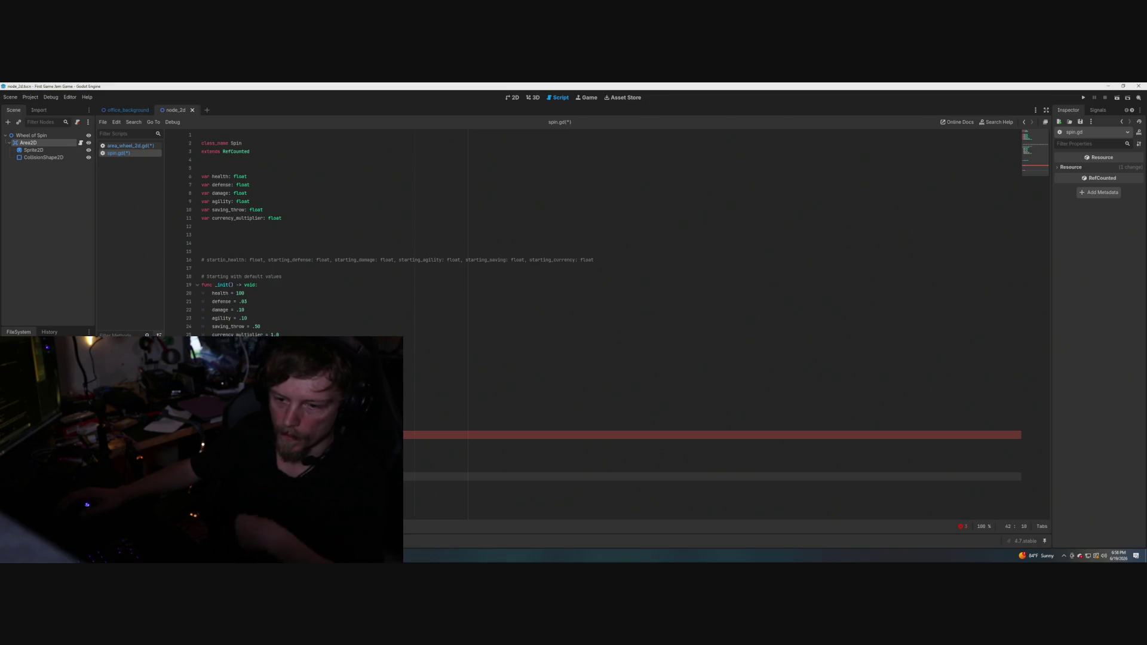
{"action": "type", "text": "health"}
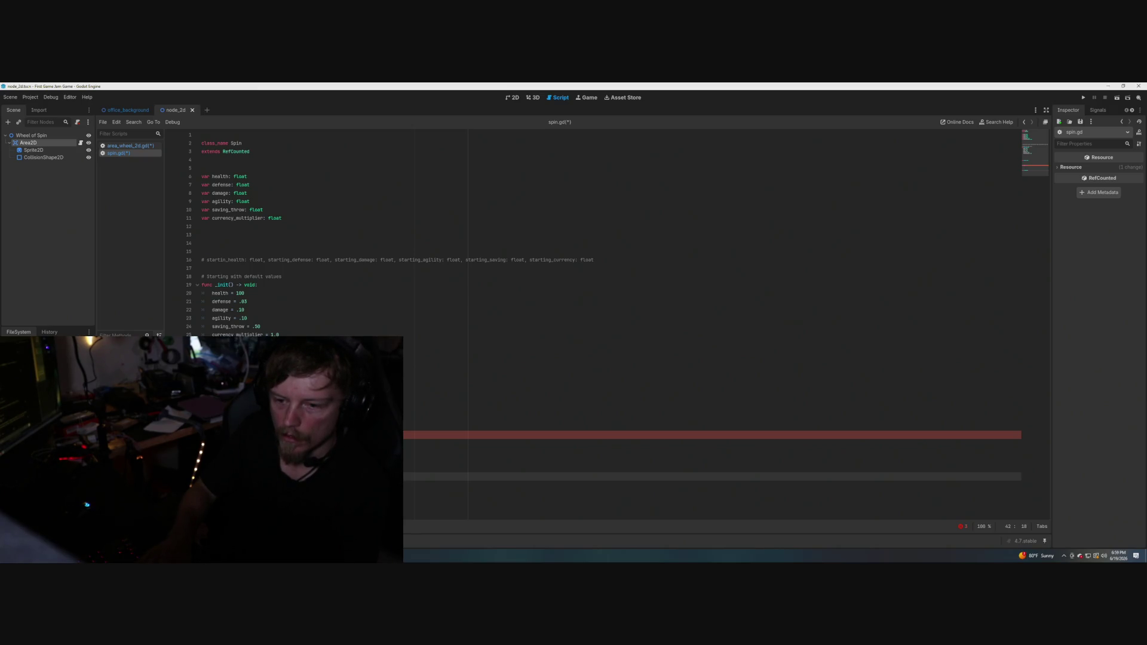
{"action": "type", "text": "="}
{"action": "key", "text": "BackSpace"}
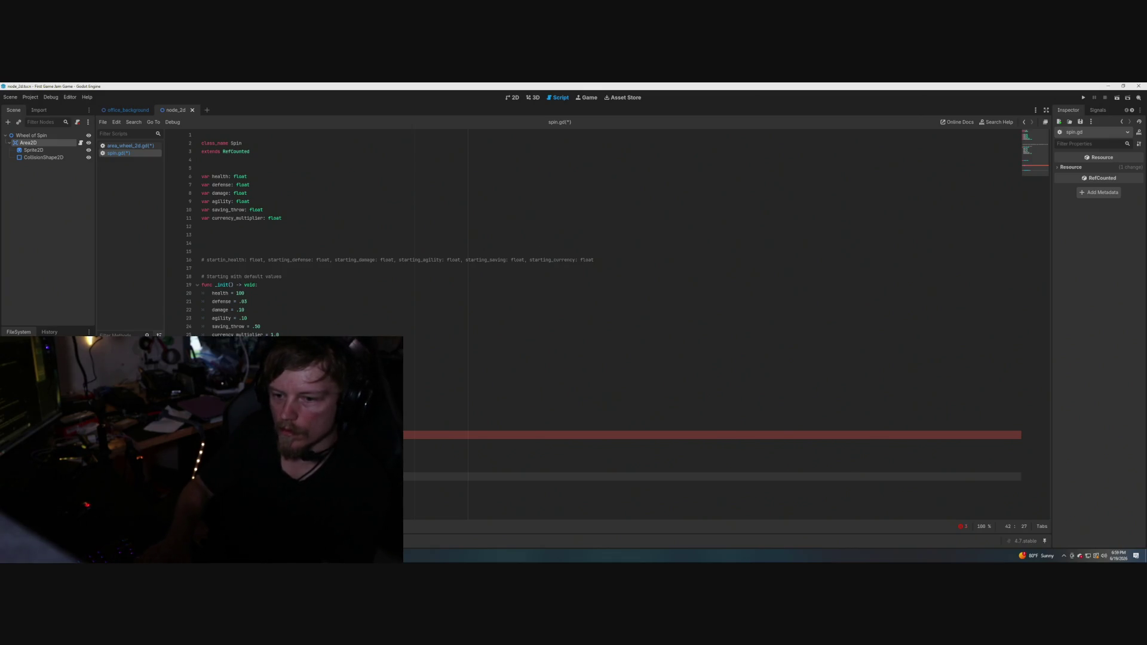
{"action": "key", "text": "Return"}
{"action": "key", "text": "Return"}
{"action": "type", "text": "func"}
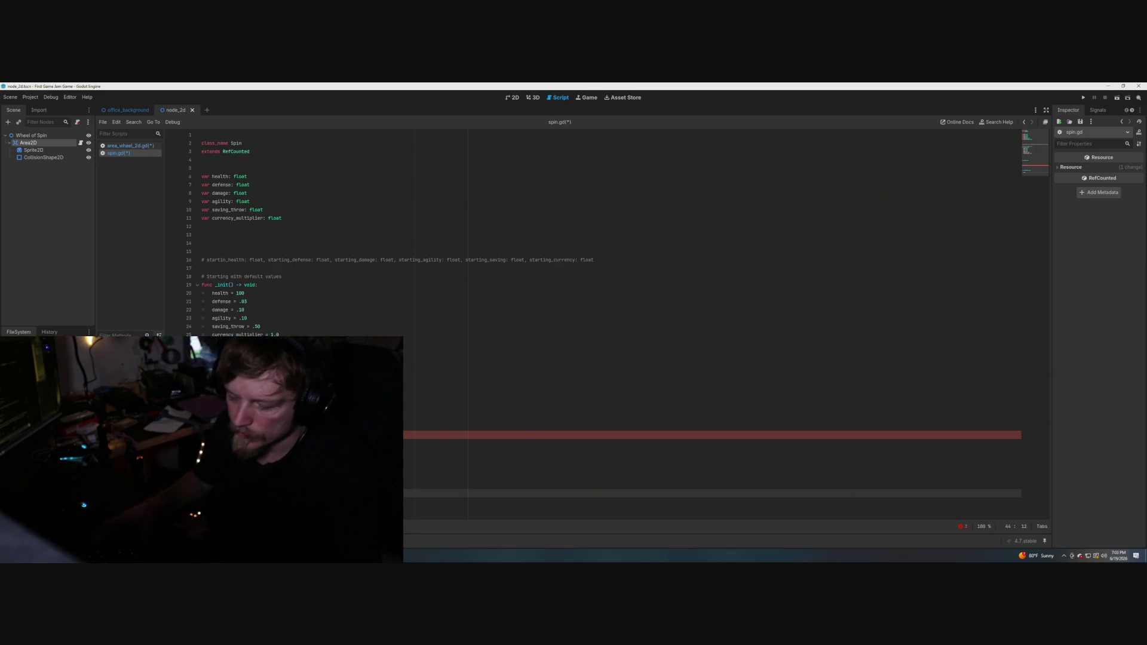
Complete the function signature on line 44.
{"action": "key", "text": "Right"}
{"action": "key", "text": "Right"}
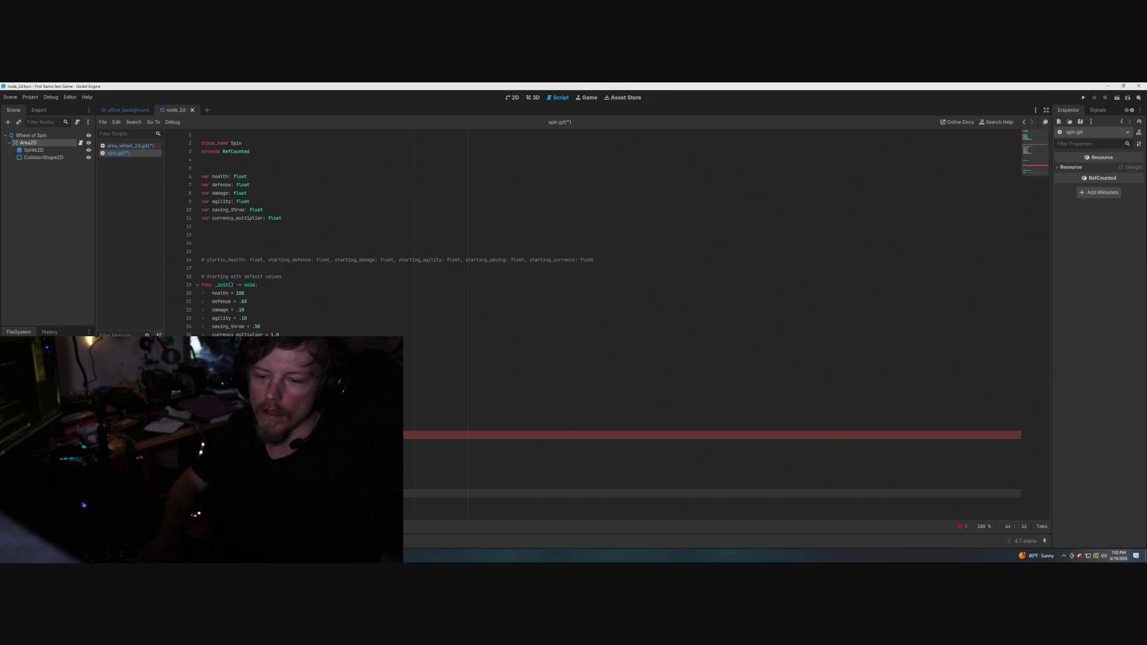
{"action": "key", "text": "Right"}
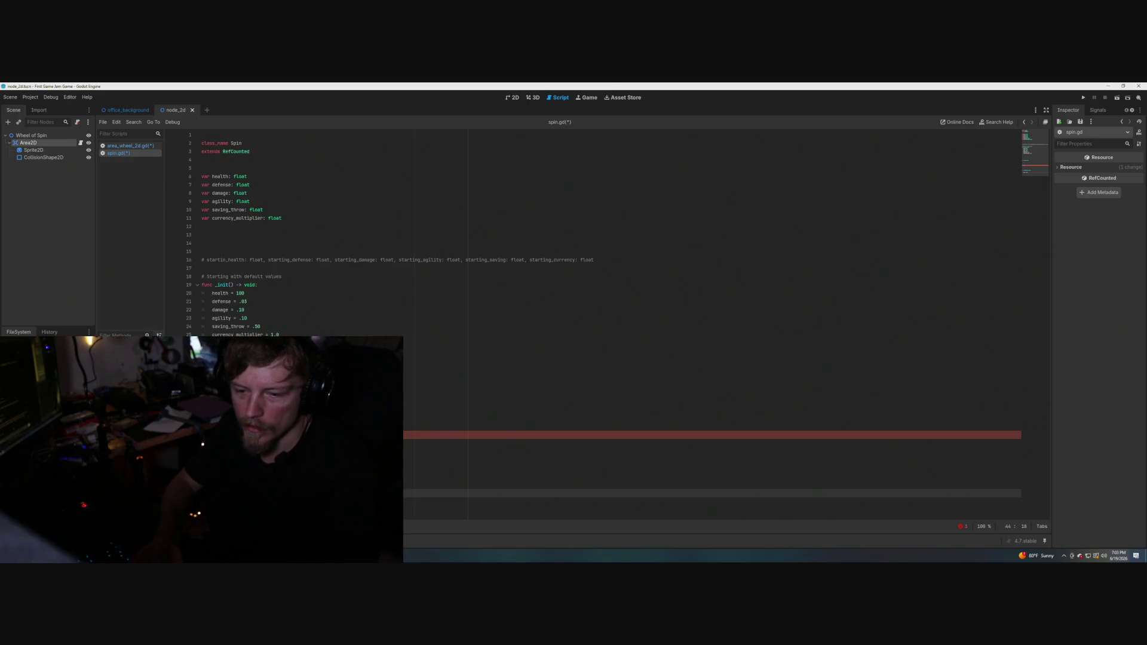
{"action": "key", "text": "Right"}
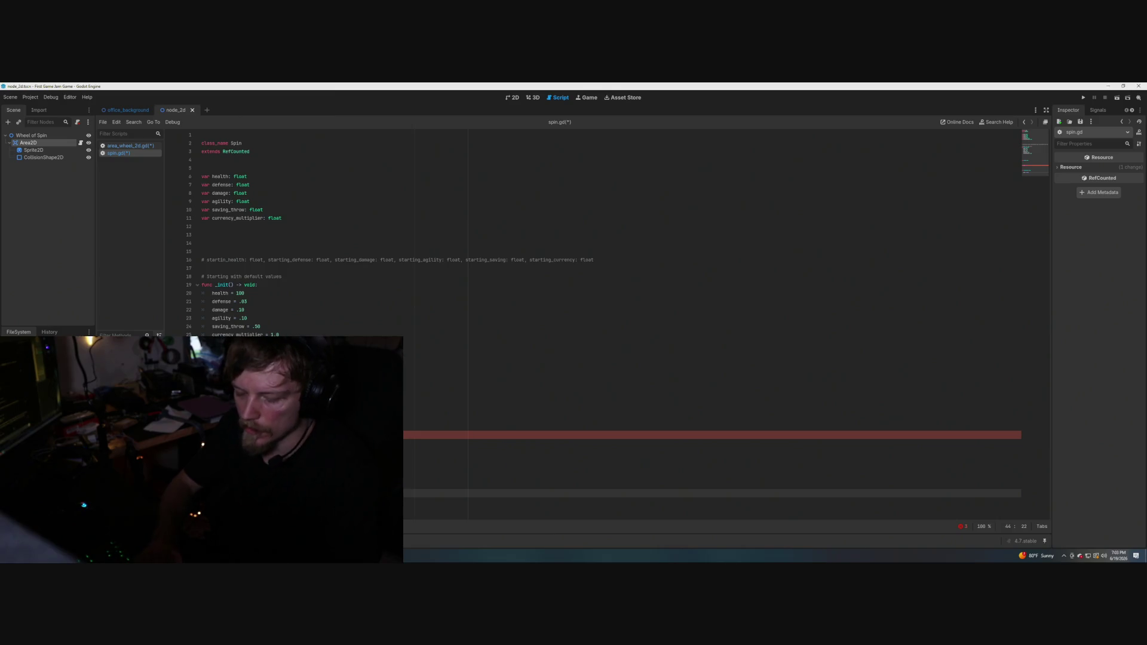
{"action": "key", "text": "Right"}
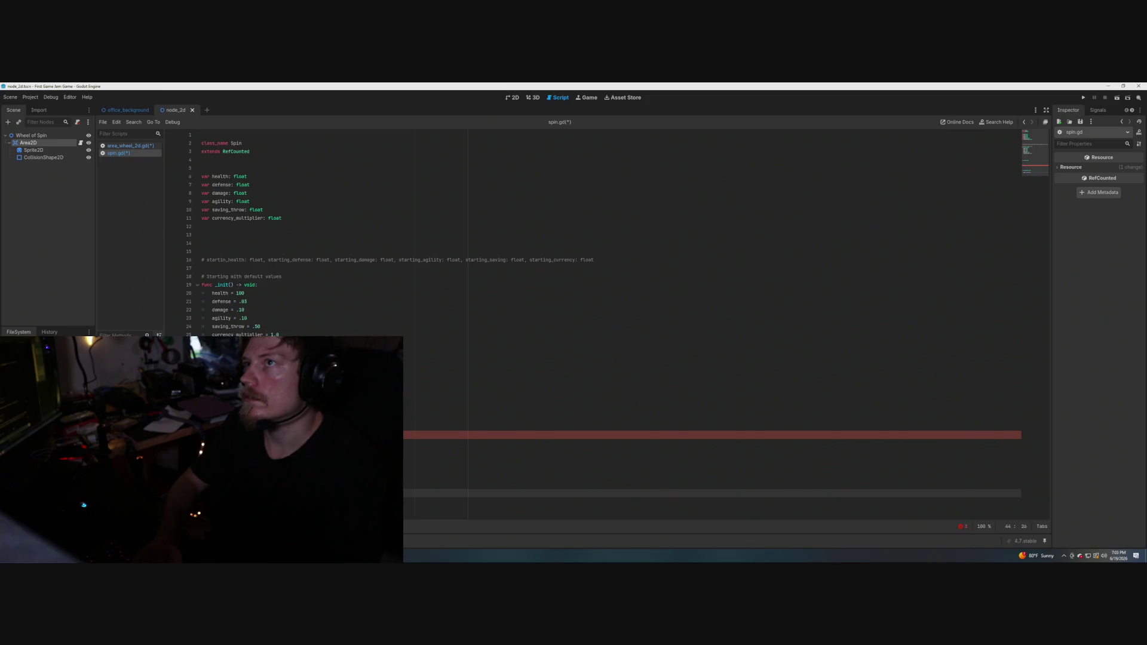
{"action": "key", "text": "BackSpace"}
{"action": "key", "text": "BackSpace"}
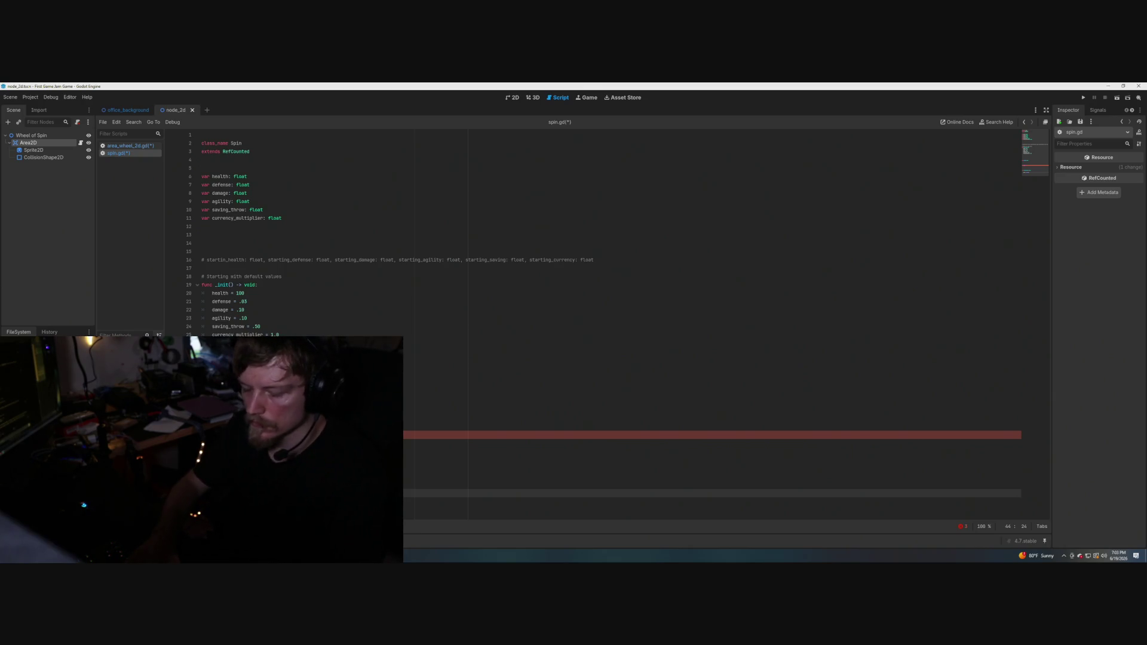
{"action": "key", "text": "Right"}
{"action": "key", "text": "Right"}
{"action": "key", "text": "Right"}
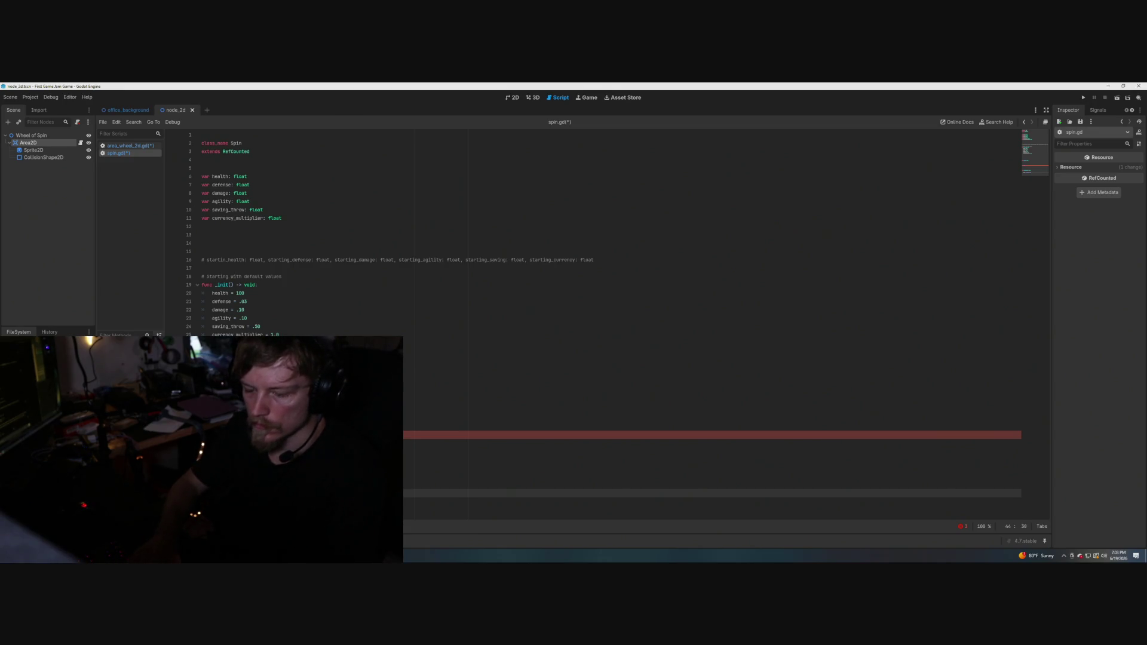
{"action": "key", "text": "Right"}
{"action": "key", "text": "Right"}
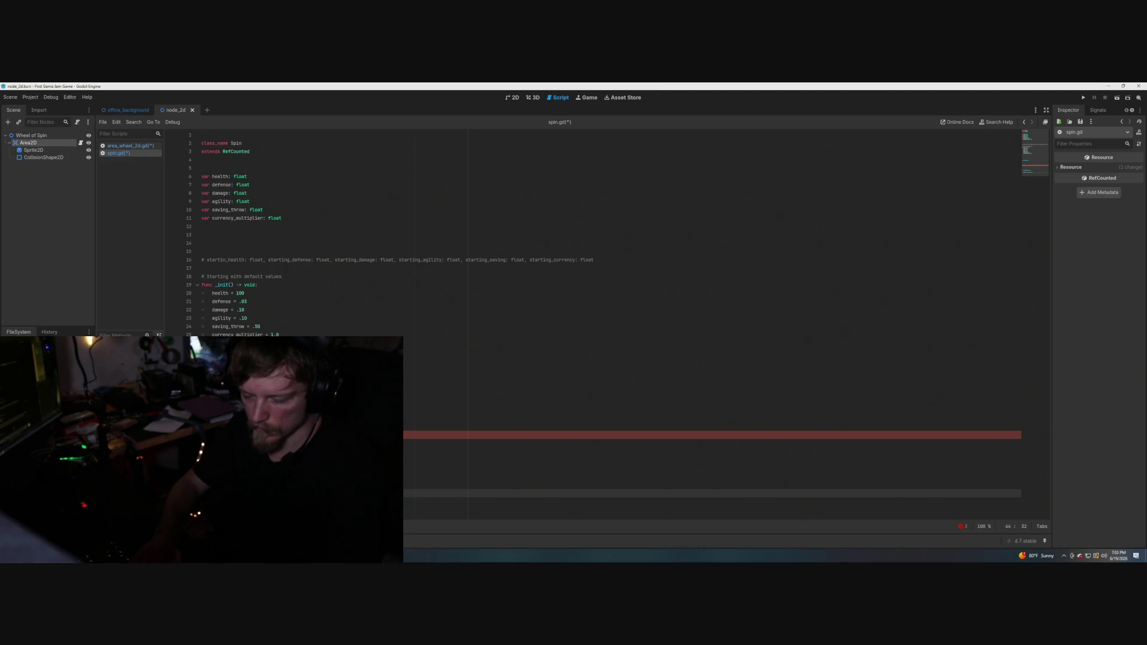
Start the indented function body, then return up to line 37.
{"action": "key", "text": "Return"}
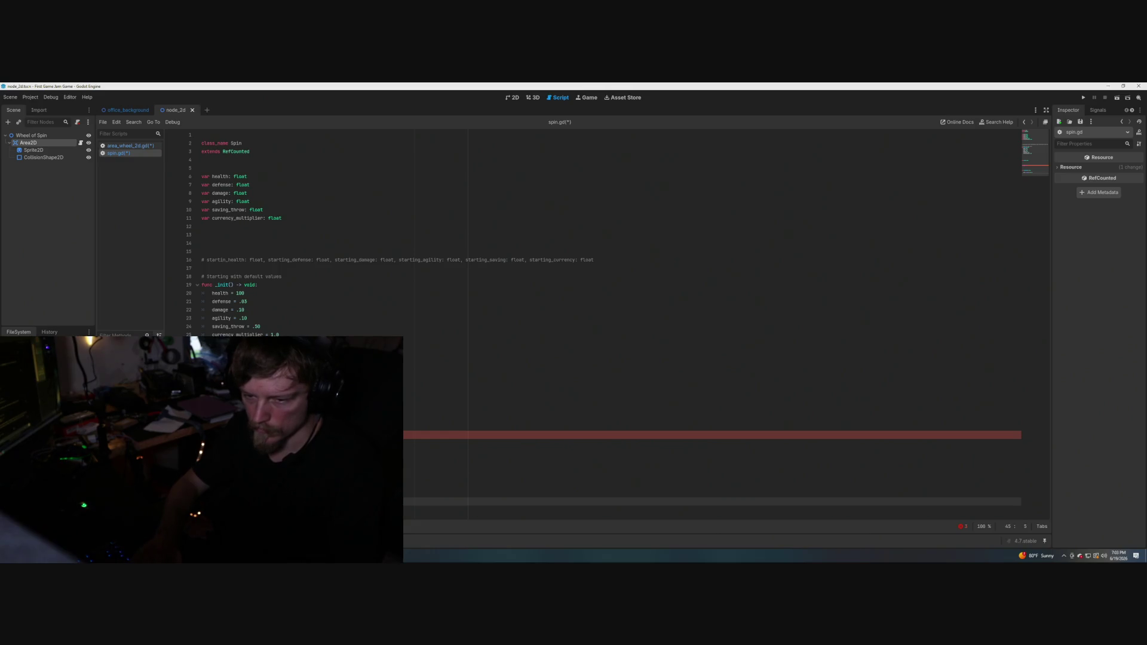
{"action": "type", "text": "e"}
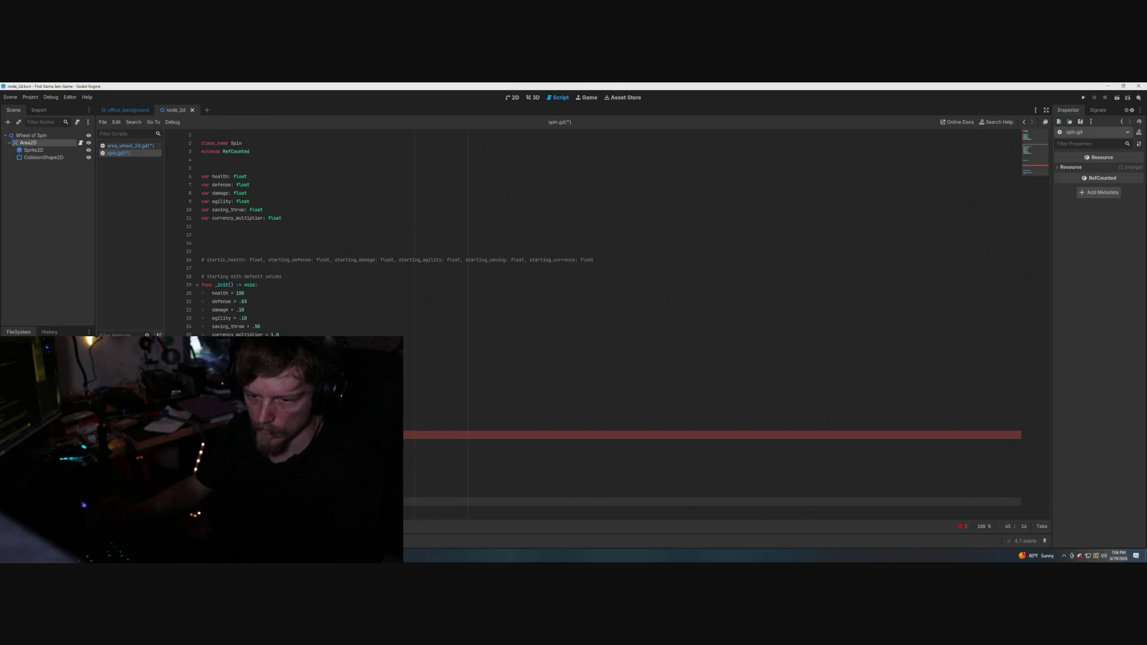
{"action": "left_click", "coordinate": [279, 485]}
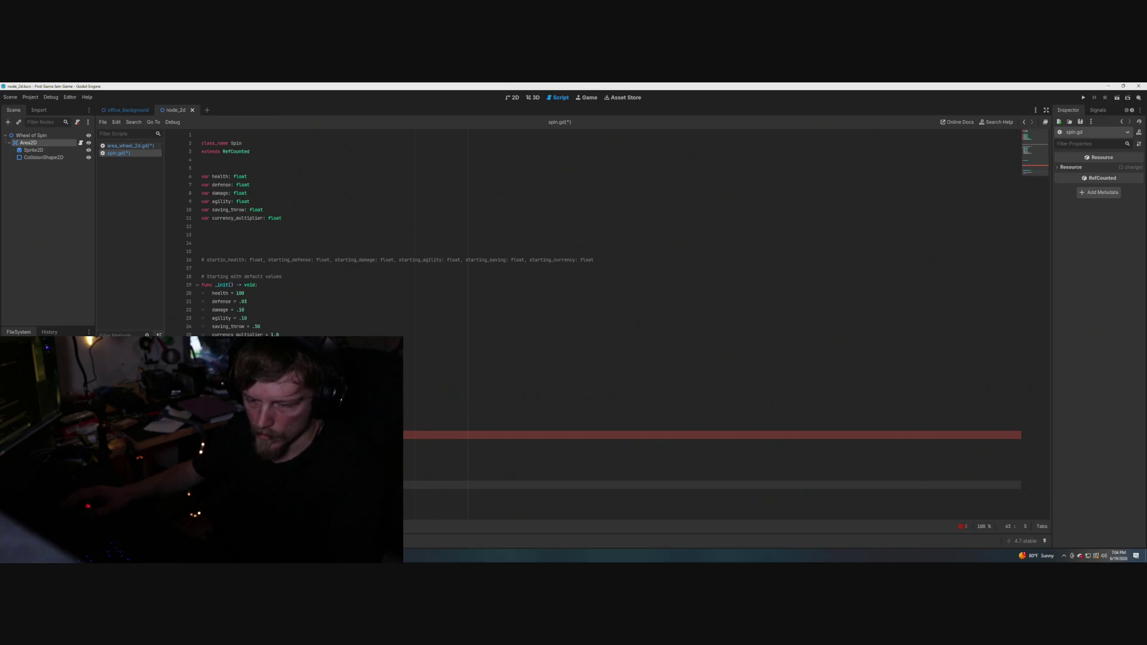
{"action": "left_click", "coordinate": [280, 477]}
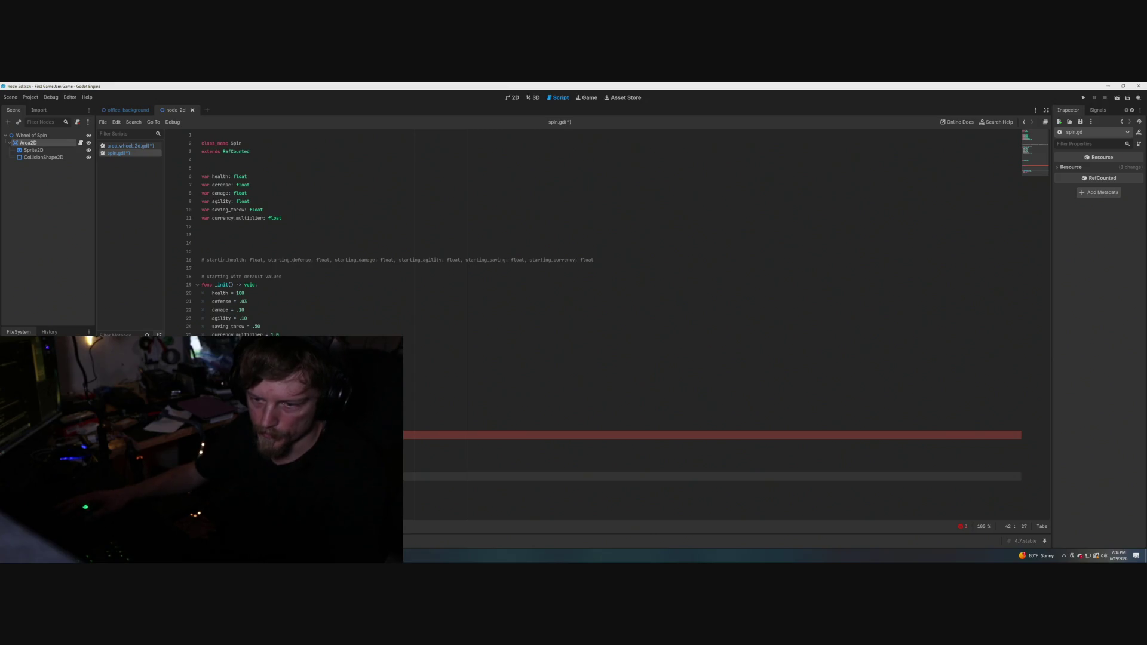
{"action": "left_click", "coordinate": [239, 434]}
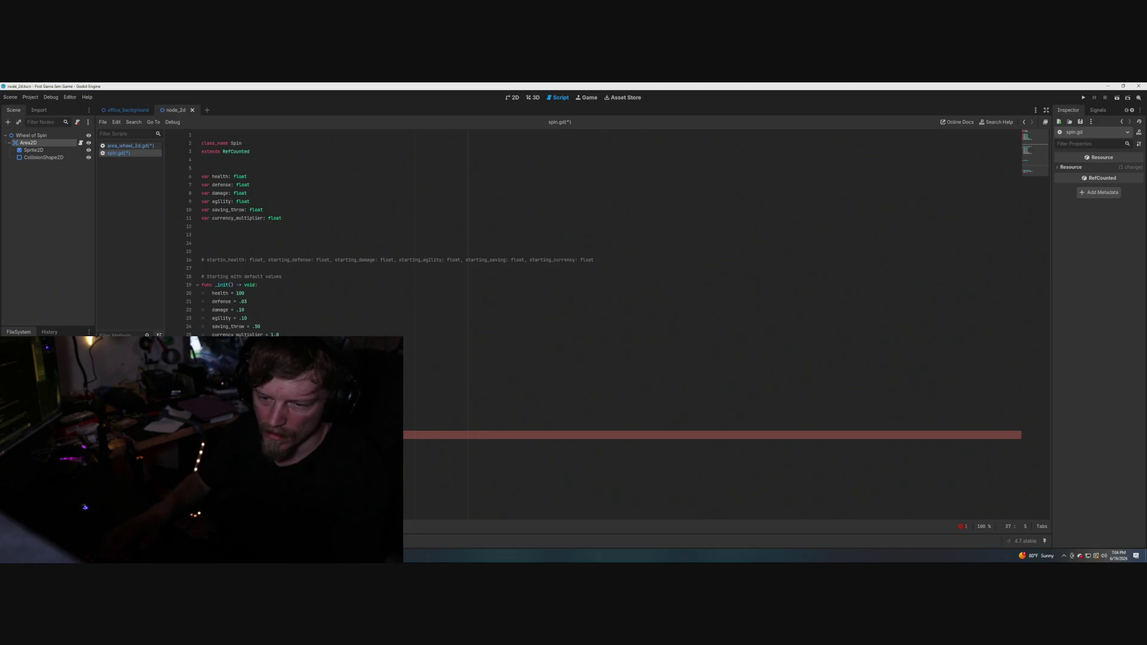
Rejoin and re-indent line 33, then type var on it.
{"action": "key", "text": "Up"}
{"action": "key", "text": "Up"}
{"action": "key", "text": "Up"}
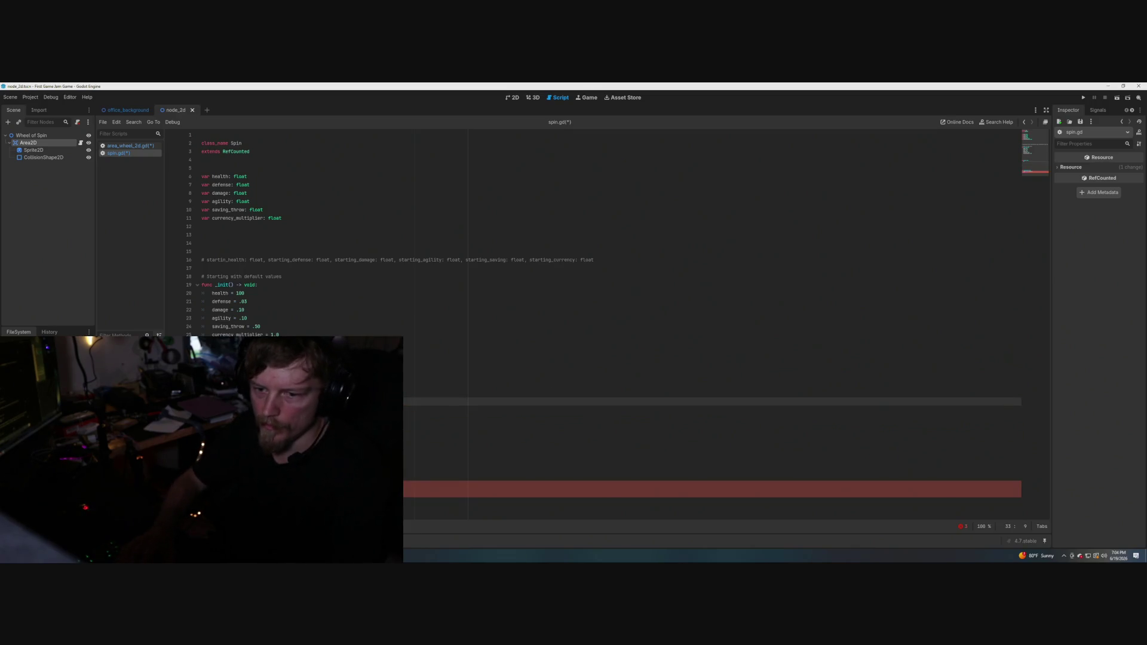
{"action": "key", "text": "Down"}
{"action": "key", "text": "Down"}
{"action": "key", "text": "Down"}
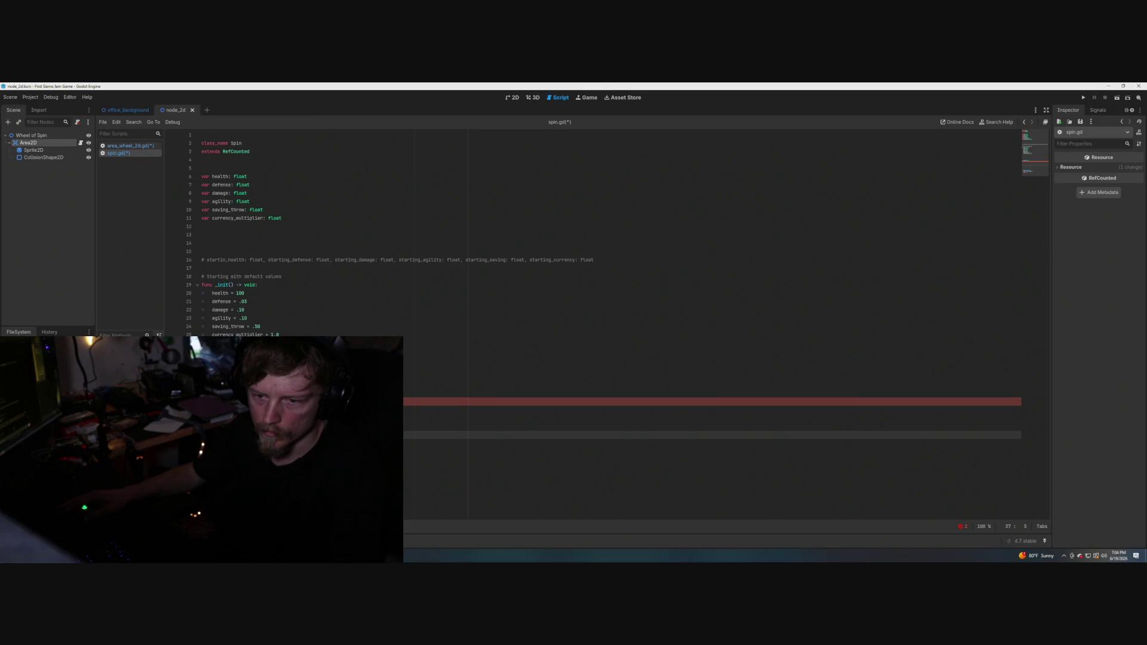
{"action": "left_click", "coordinate": [230, 401]}
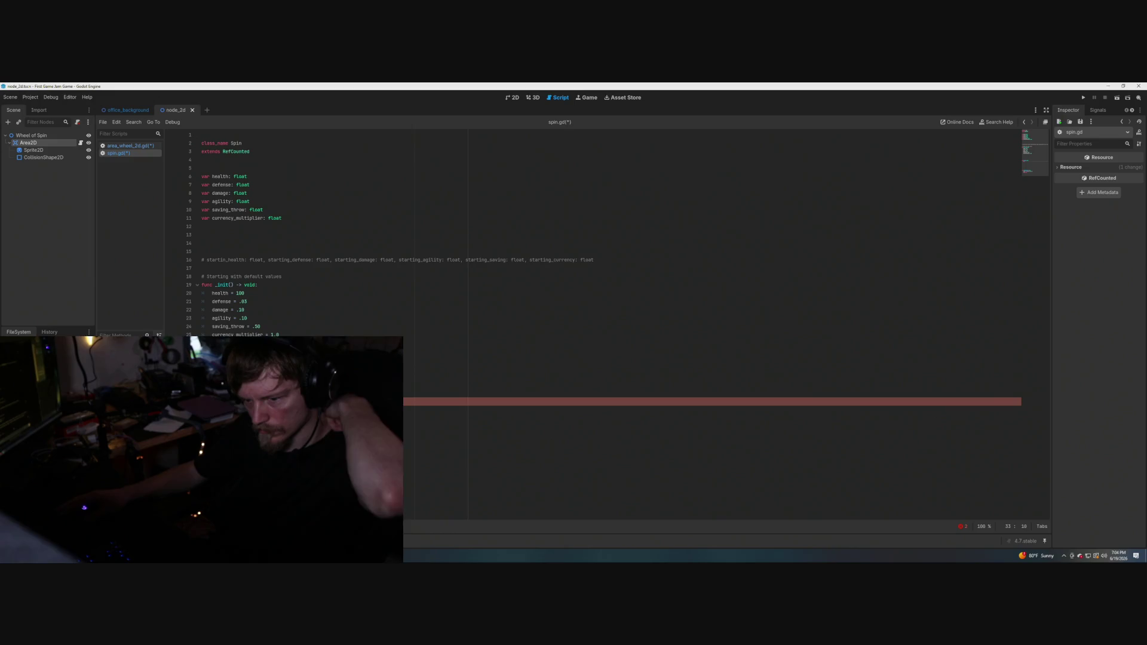
{"action": "key", "text": "Home"}
{"action": "key", "text": "Up"}
{"action": "key", "text": "End"}
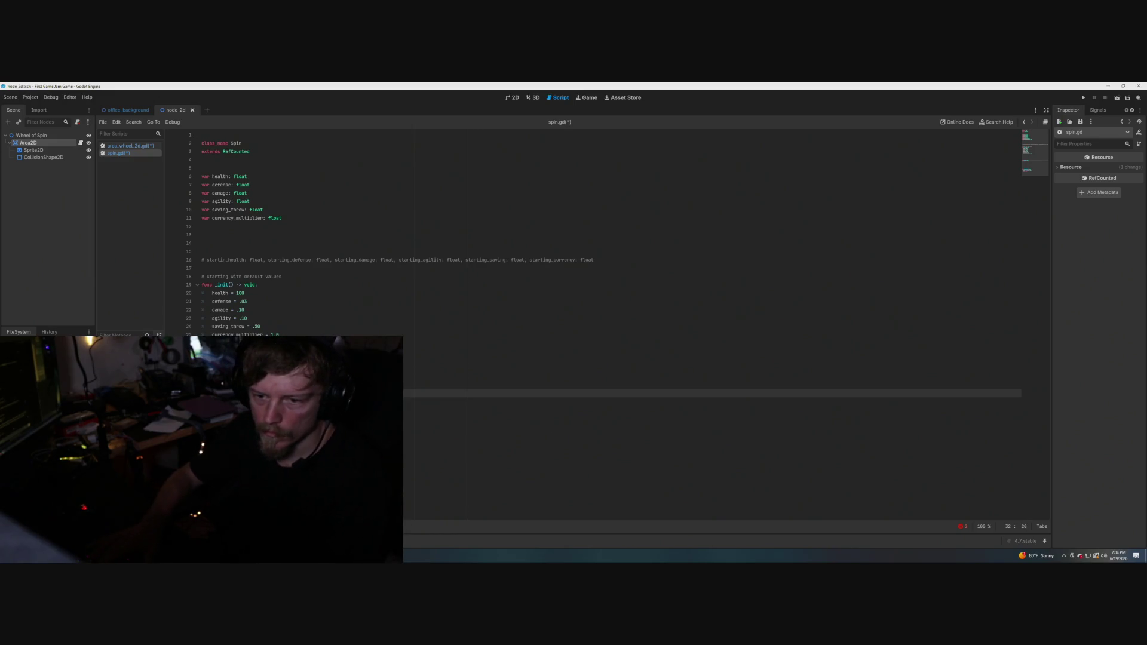
{"action": "key", "text": "Return"}
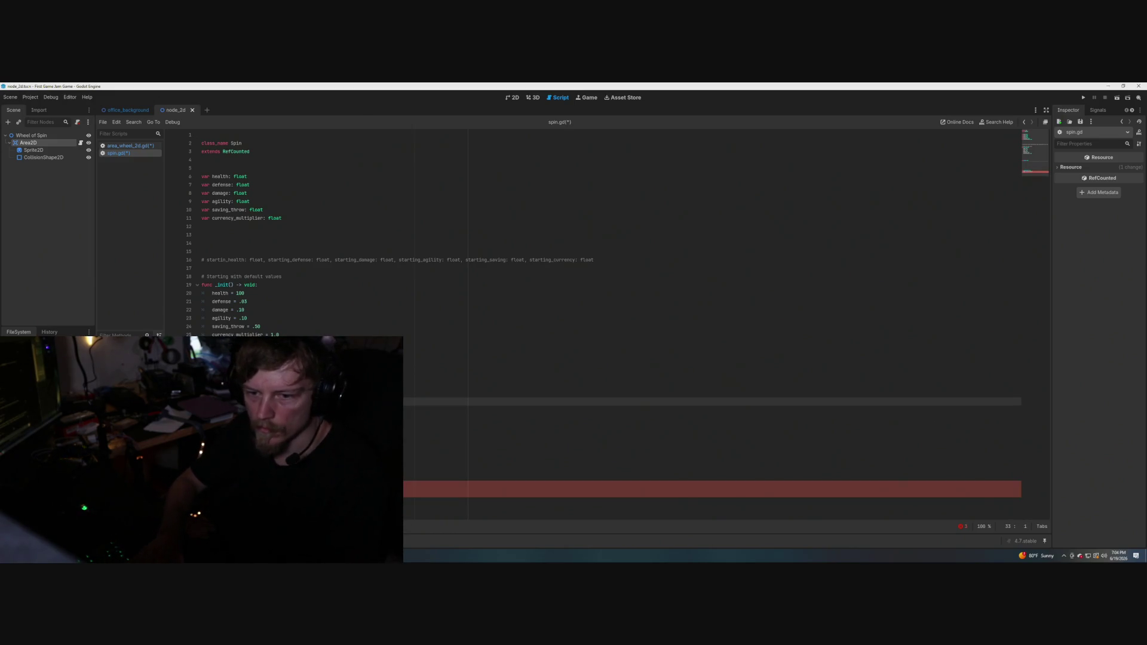
{"action": "type", "text": "var"}
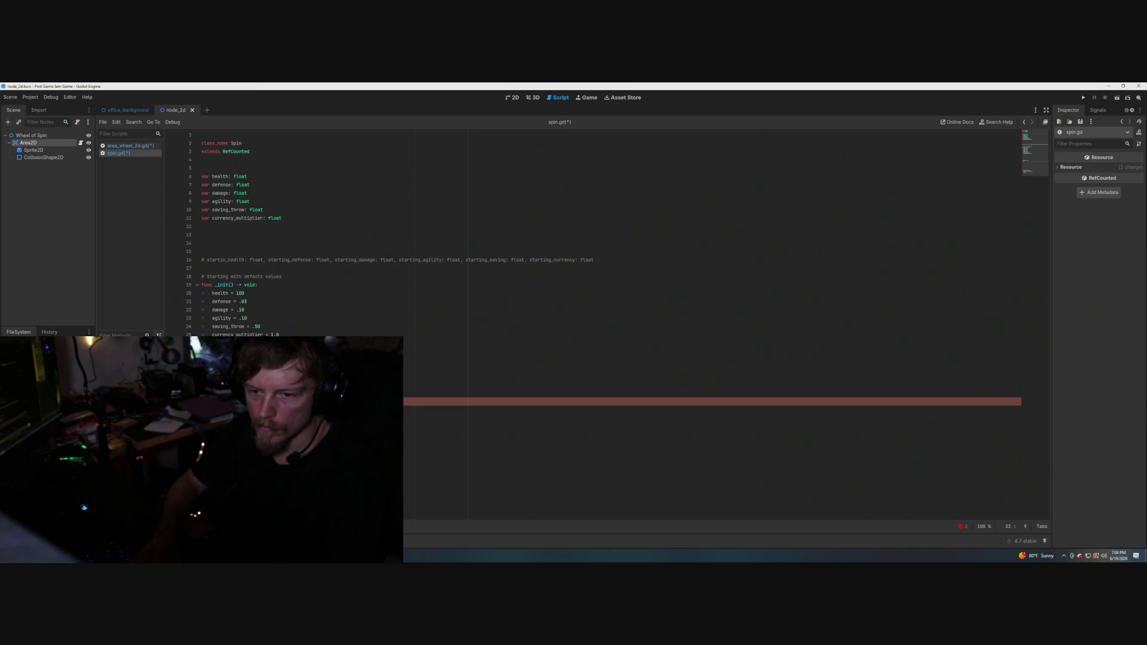
Inspect the flagged lines between 33 and 40 in spin.gd.
{"action": "left_click", "coordinate": [209, 426]}
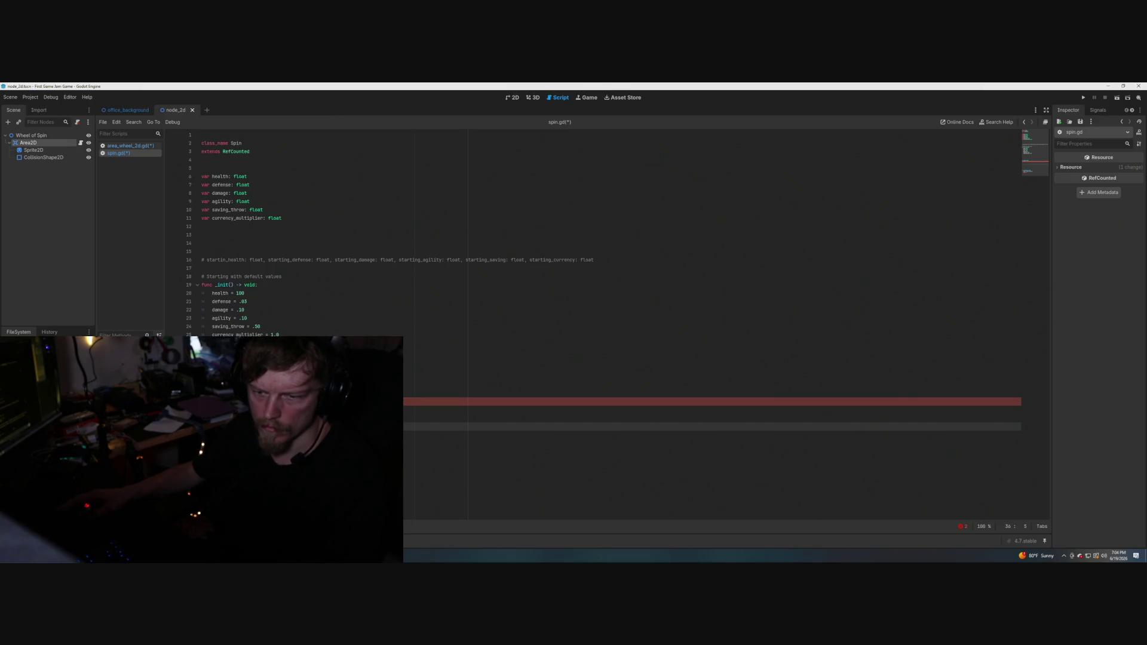
{"action": "left_click", "coordinate": [209, 401]}
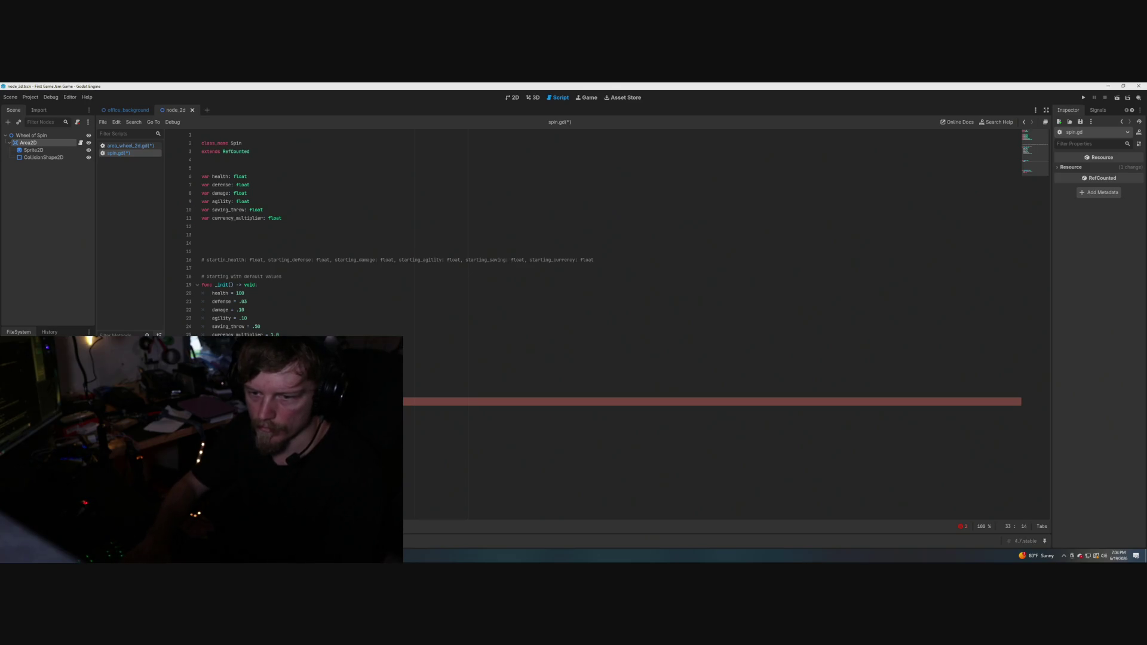
{"action": "left_click", "coordinate": [212, 418]}
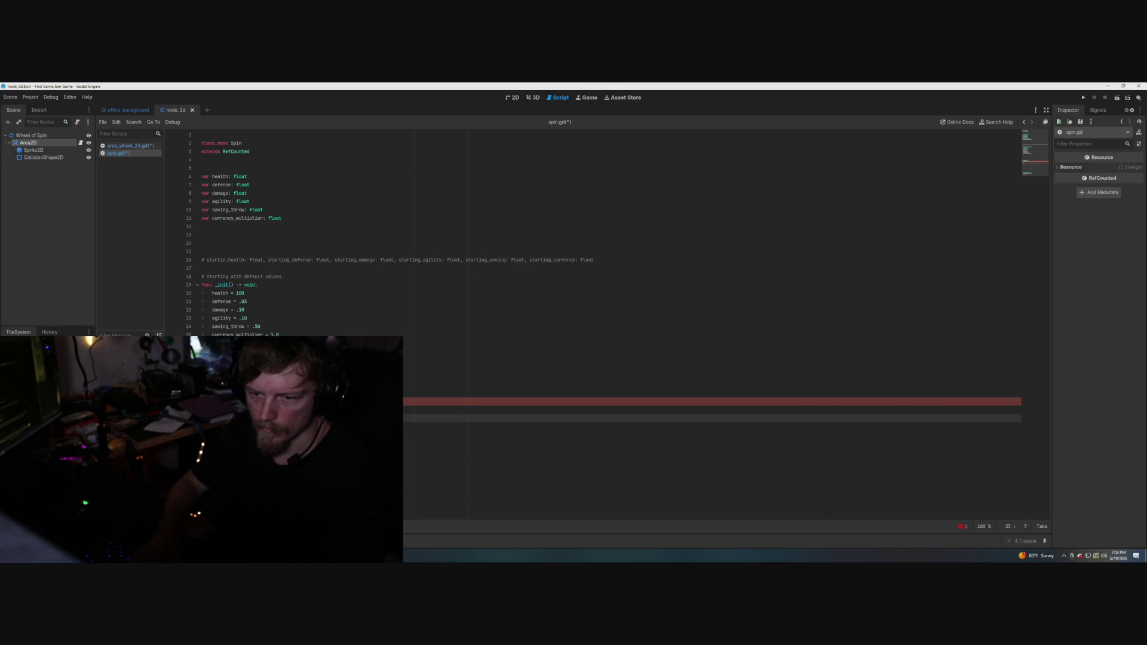
{"action": "left_click", "coordinate": [212, 460]}
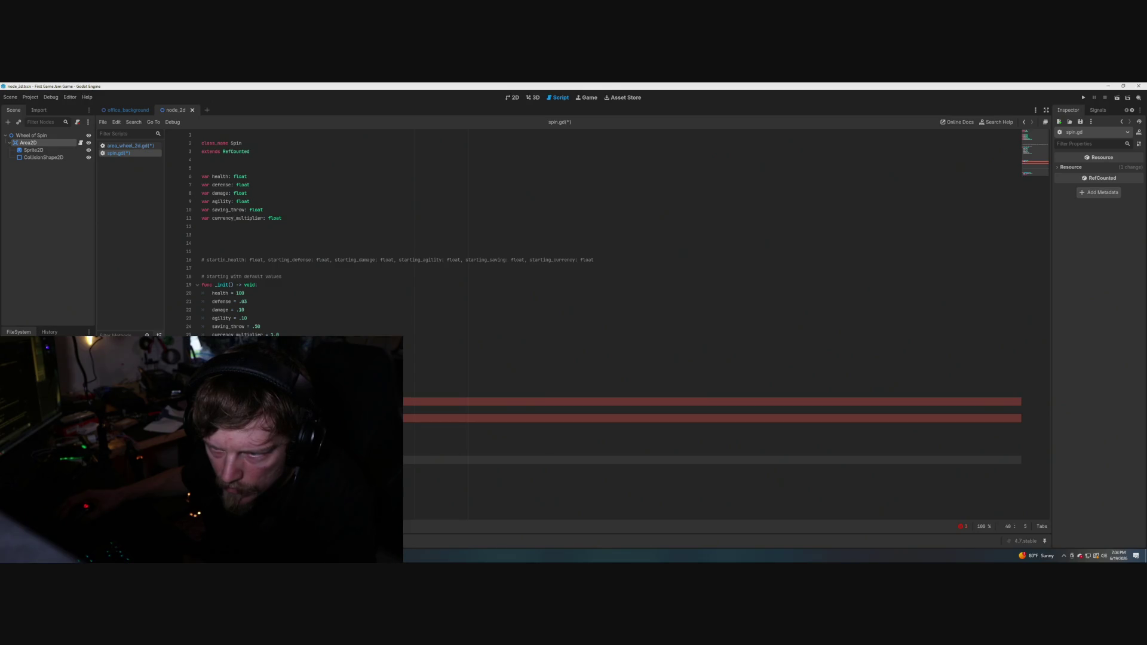
Fix line 32 so it uses the rand call.
{"action": "left_click", "coordinate": [252, 393]}
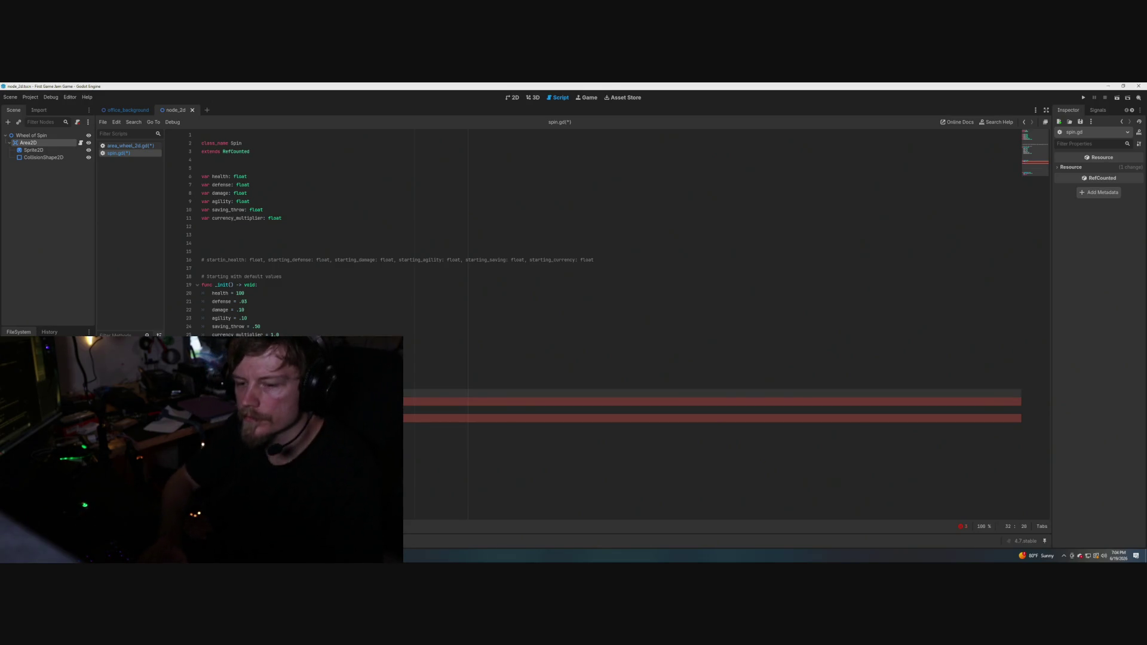
{"action": "type", "text": ":"}
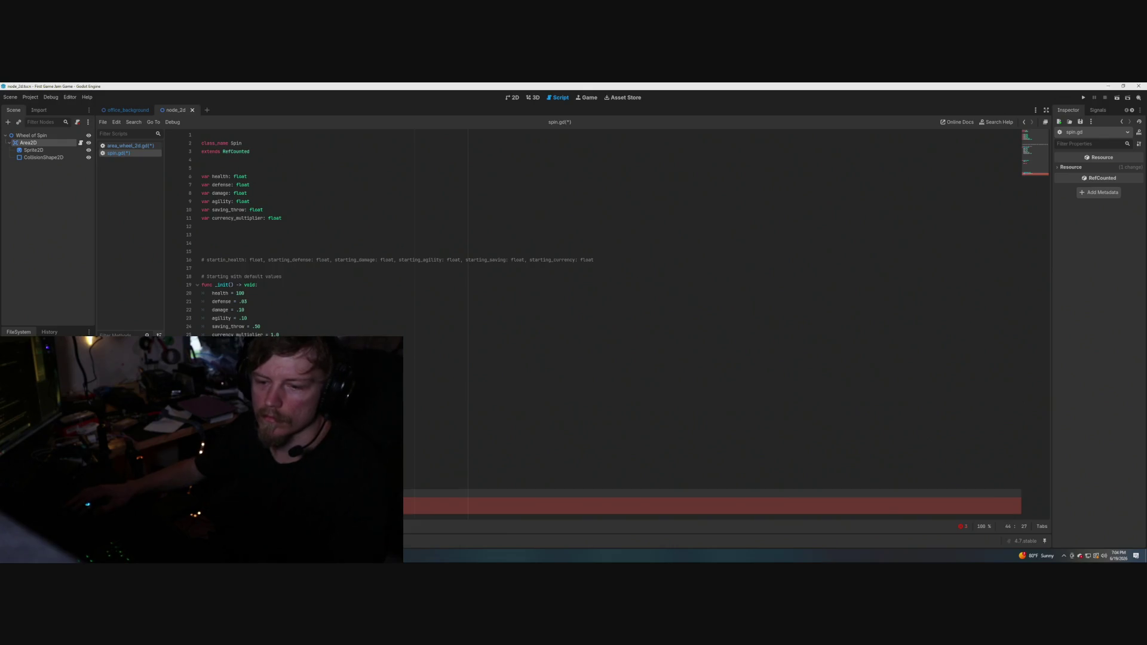
{"action": "left_click", "coordinate": [281, 494]}
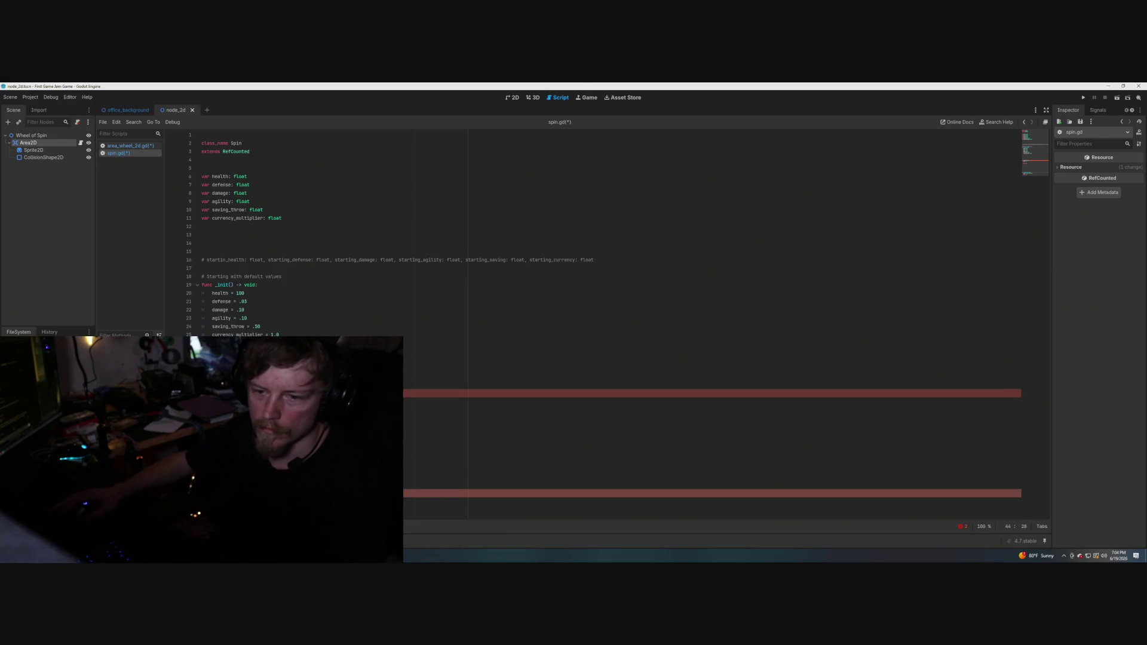
{"action": "left_click", "coordinate": [215, 451]}
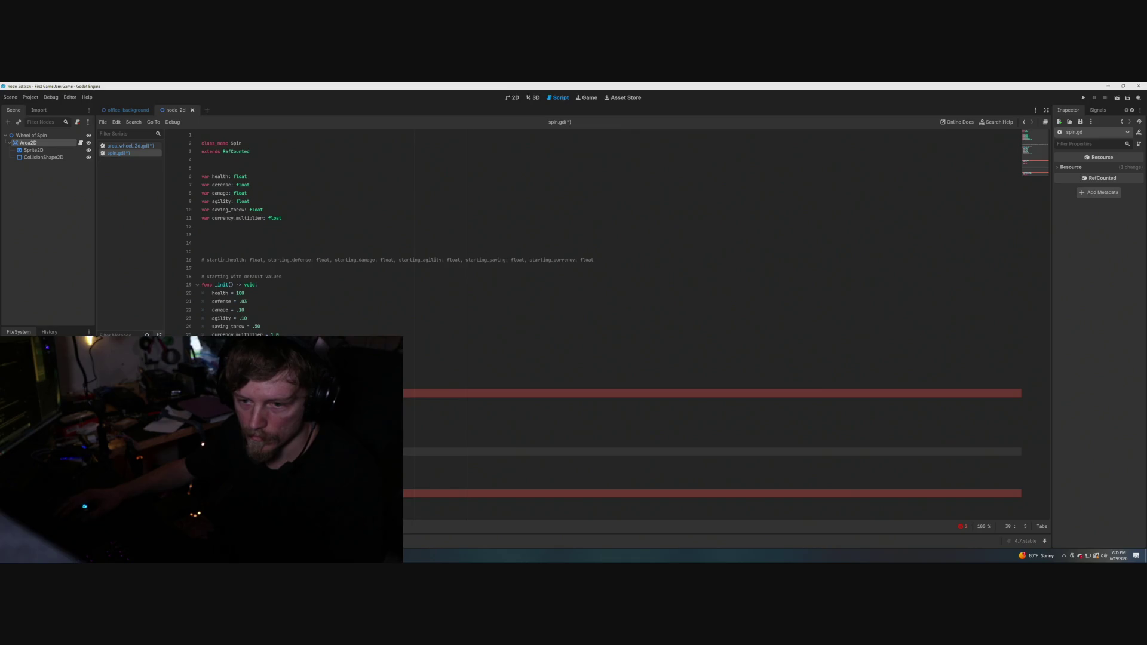
{"action": "left_click", "coordinate": [260, 393]}
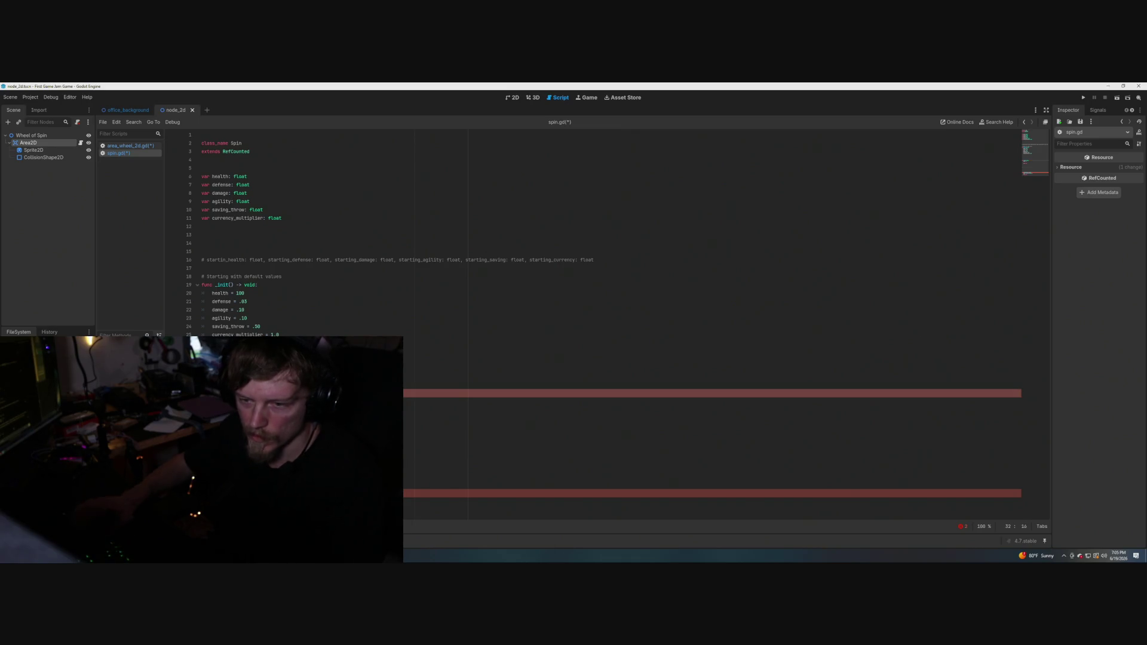
{"action": "type", "text": "rand"}
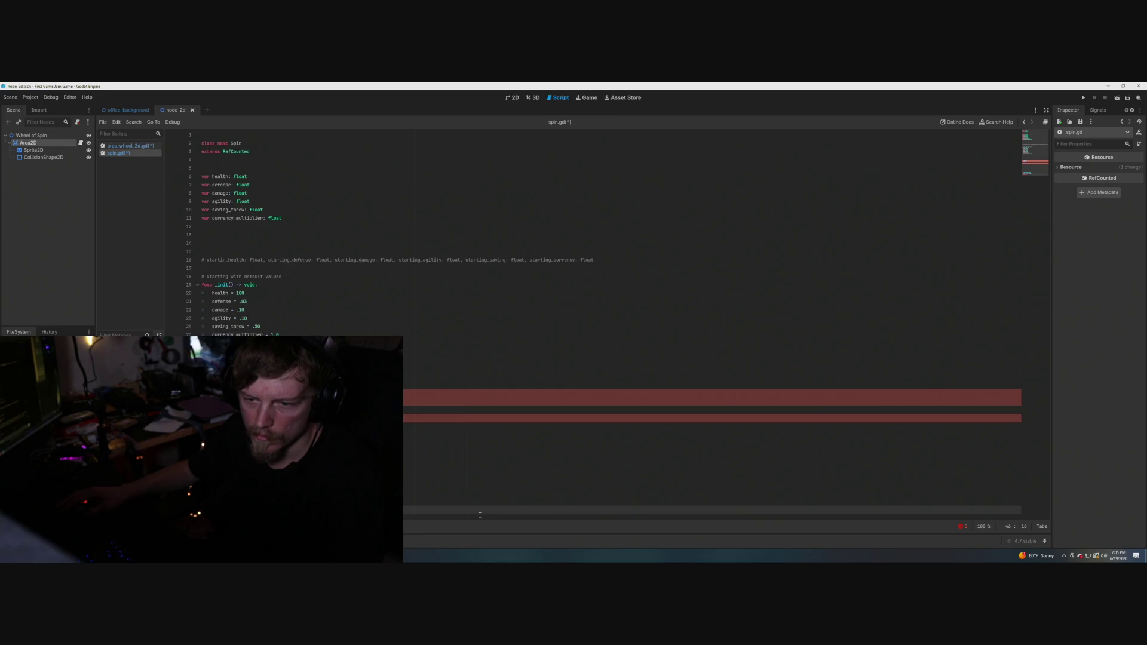
{"action": "key", "text": "BackSpace"}
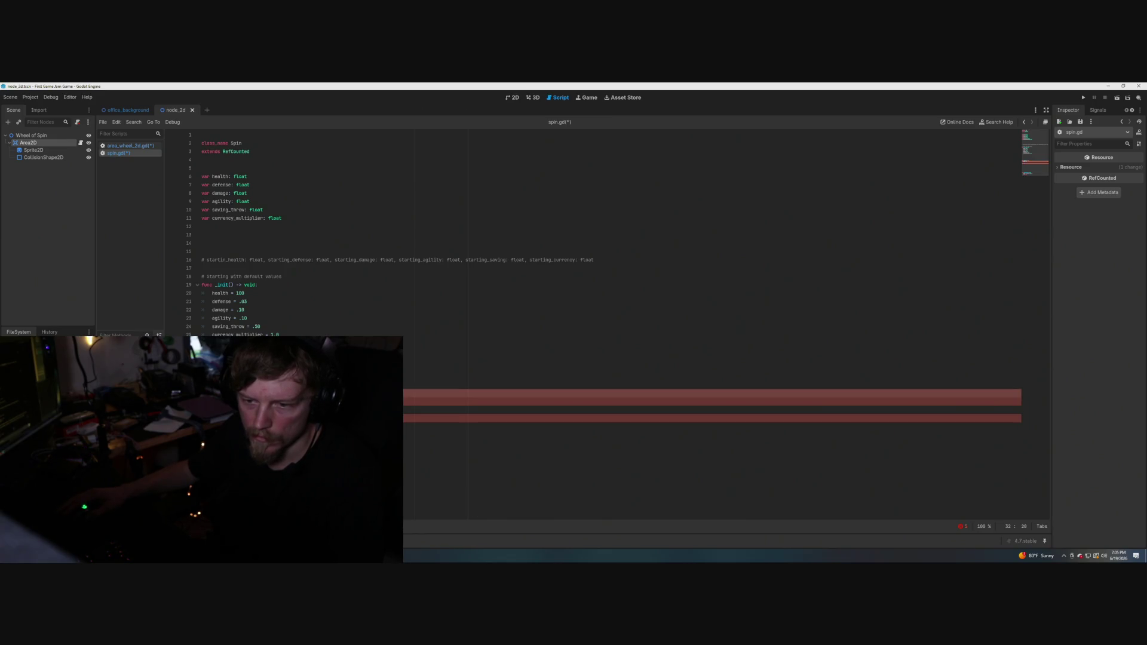
{"action": "type", "text": "d"}
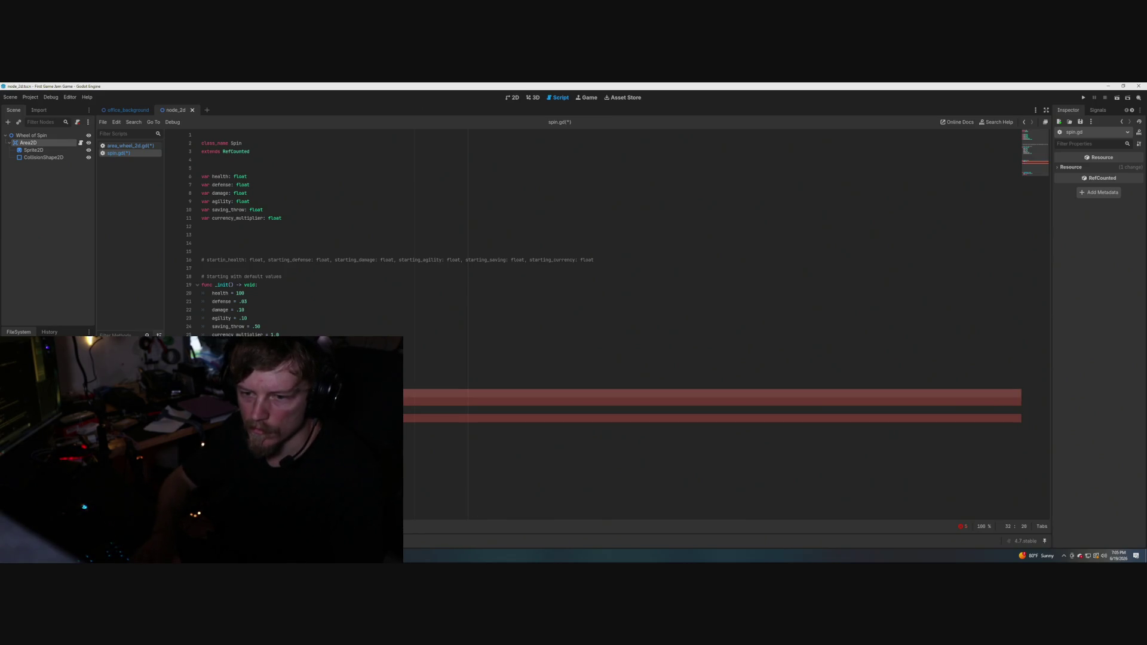
{"action": "key", "text": "BackSpace"}
{"action": "key", "text": "BackSpace"}
{"action": "key", "text": "BackSpace"}
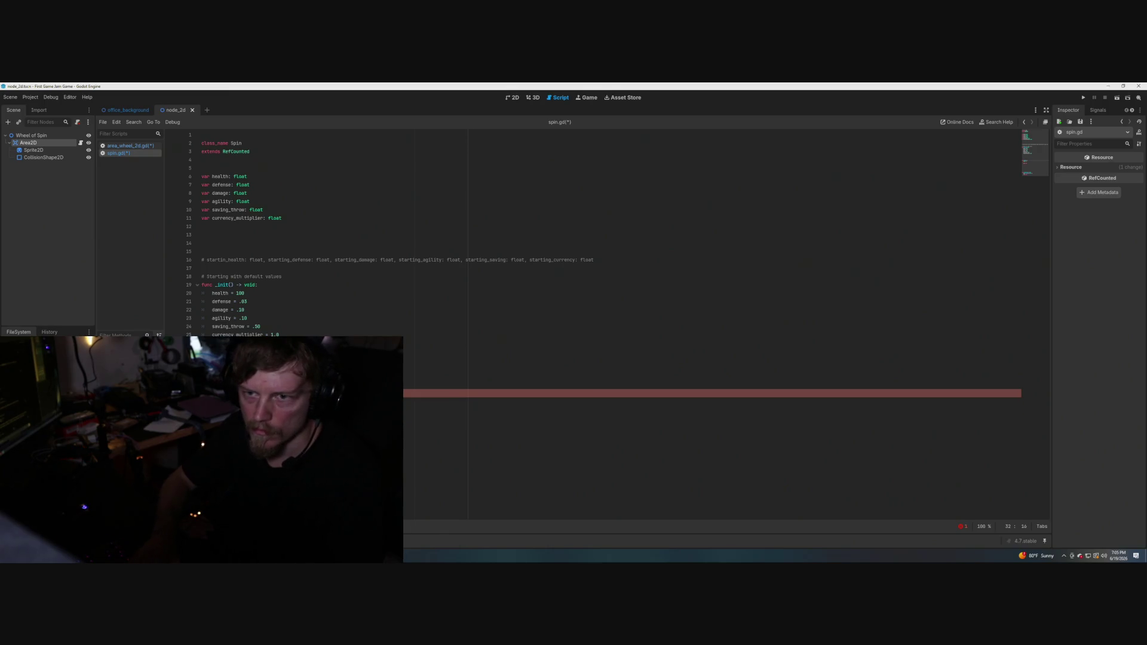
{"action": "type", "text": "e"}
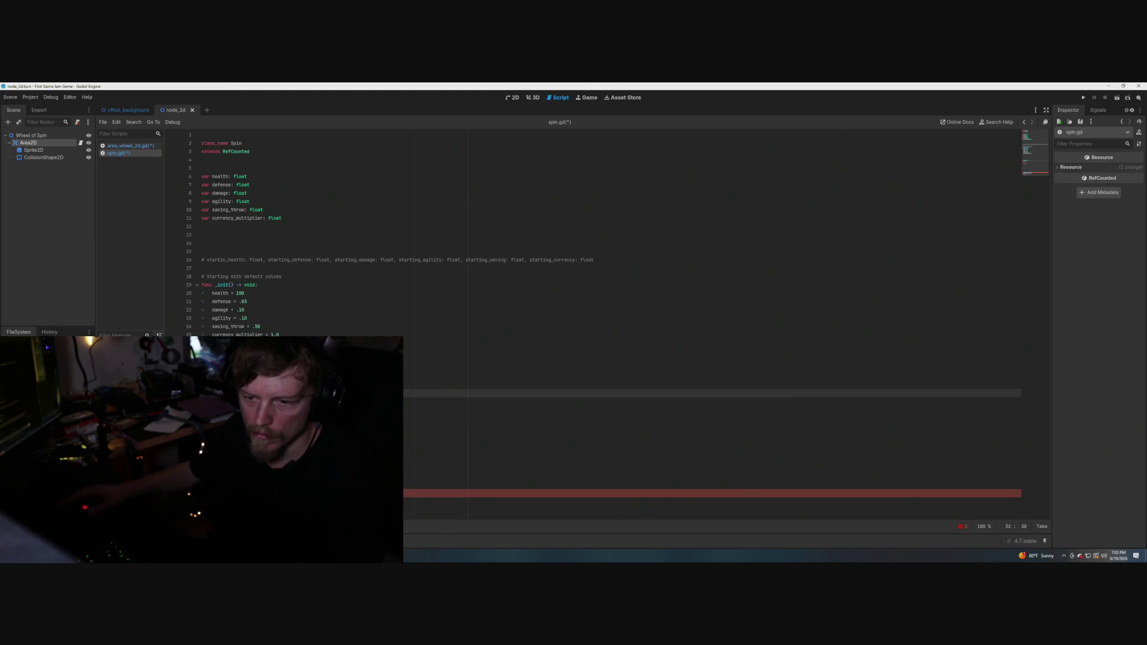
Add self to the erroring declaration on line 44.
{"action": "left_click", "coordinate": [263, 368]}
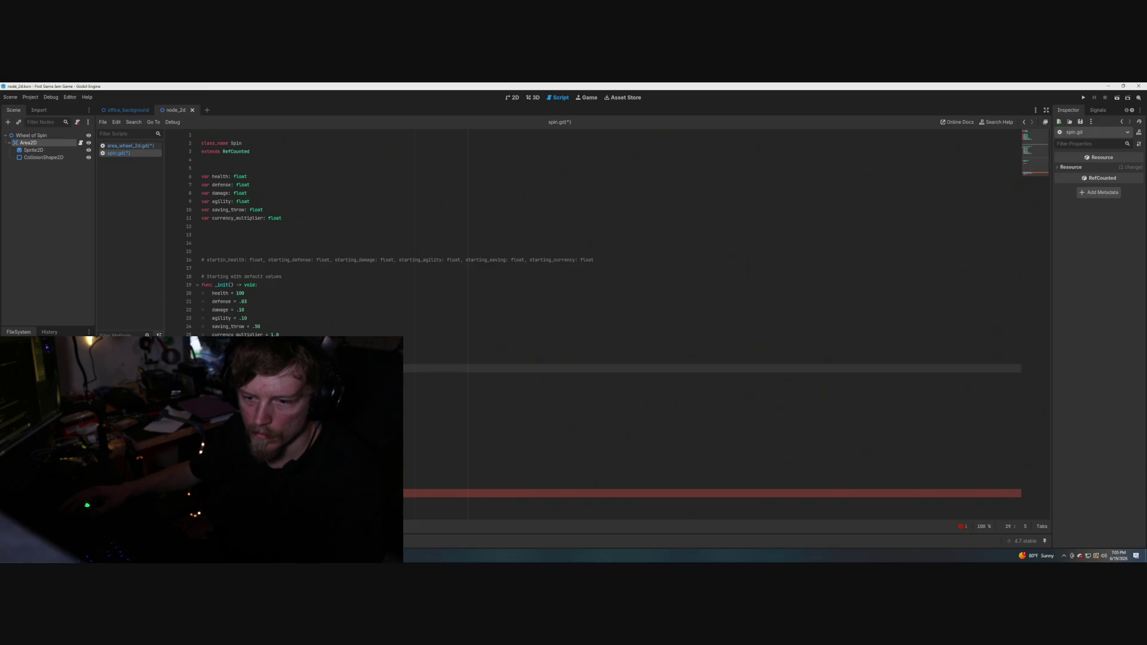
{"action": "left_click", "coordinate": [263, 493]}
{"action": "type", "text": "self"}
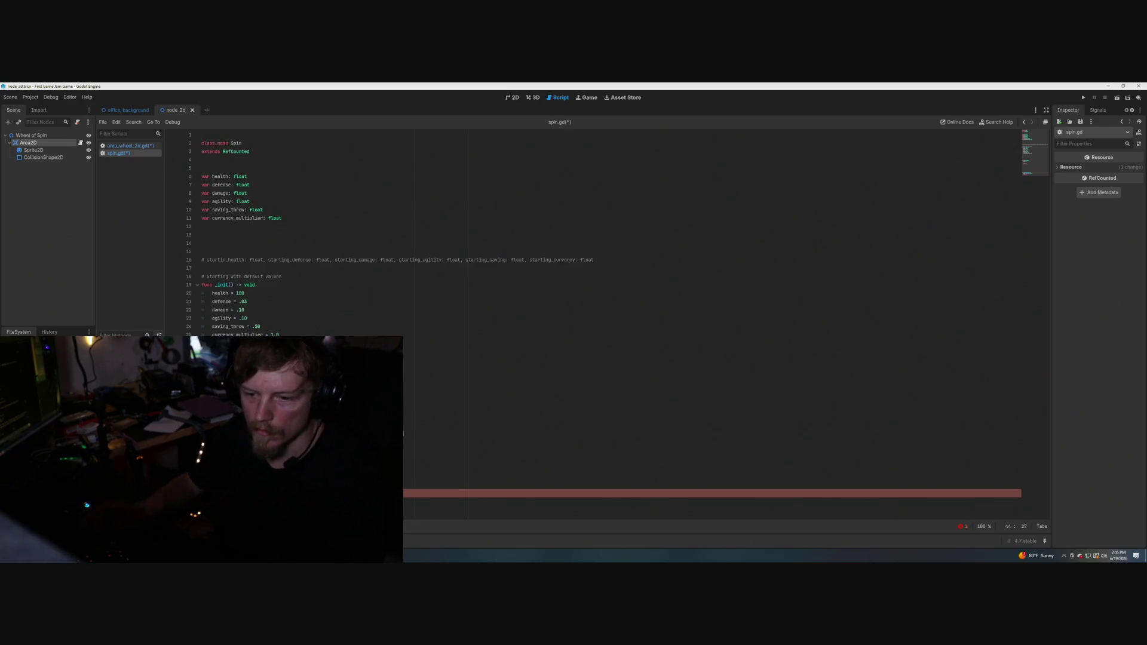
Step through lines 29–45 to confirm no errors remain.
{"action": "left_click", "coordinate": [404, 369]}
{"action": "left_click", "coordinate": [407, 426]}
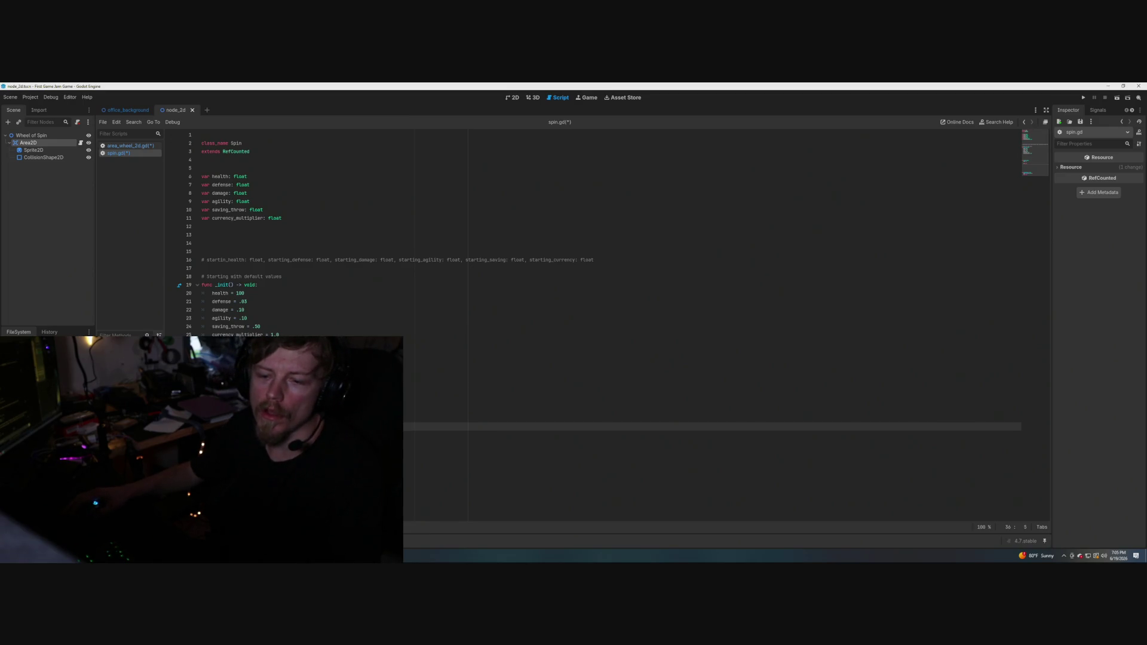
{"action": "left_click", "coordinate": [418, 434]}
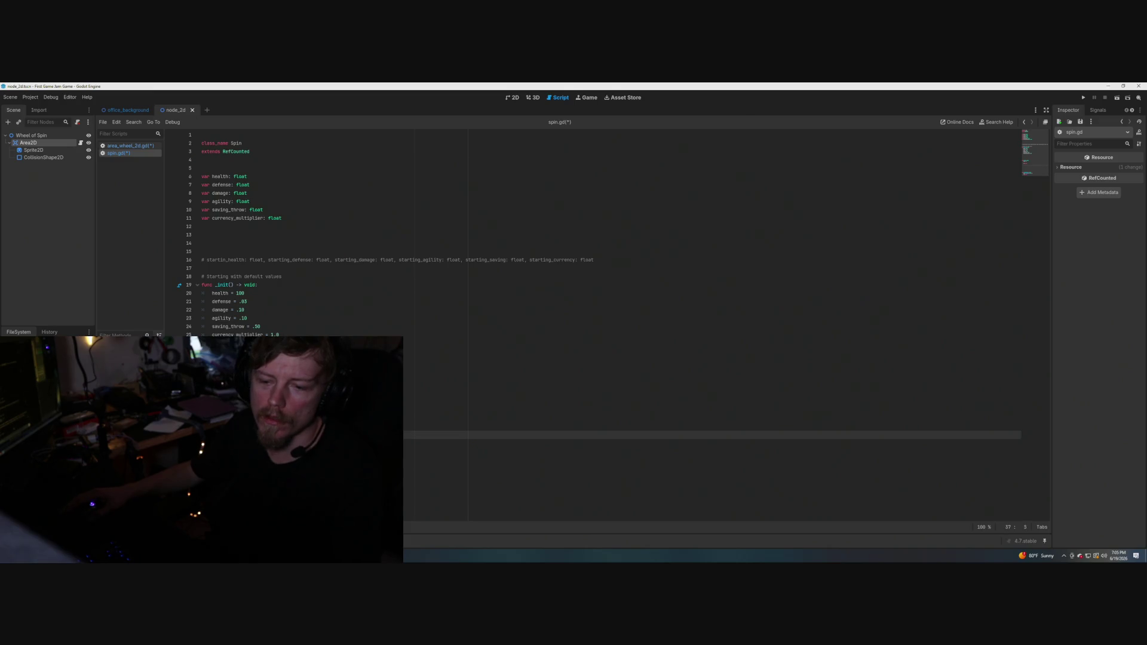
{"action": "key", "text": "Down"}
{"action": "key", "text": "Down"}
{"action": "key", "text": "Down"}
{"action": "key", "text": "Up"}
{"action": "key", "text": "Up"}
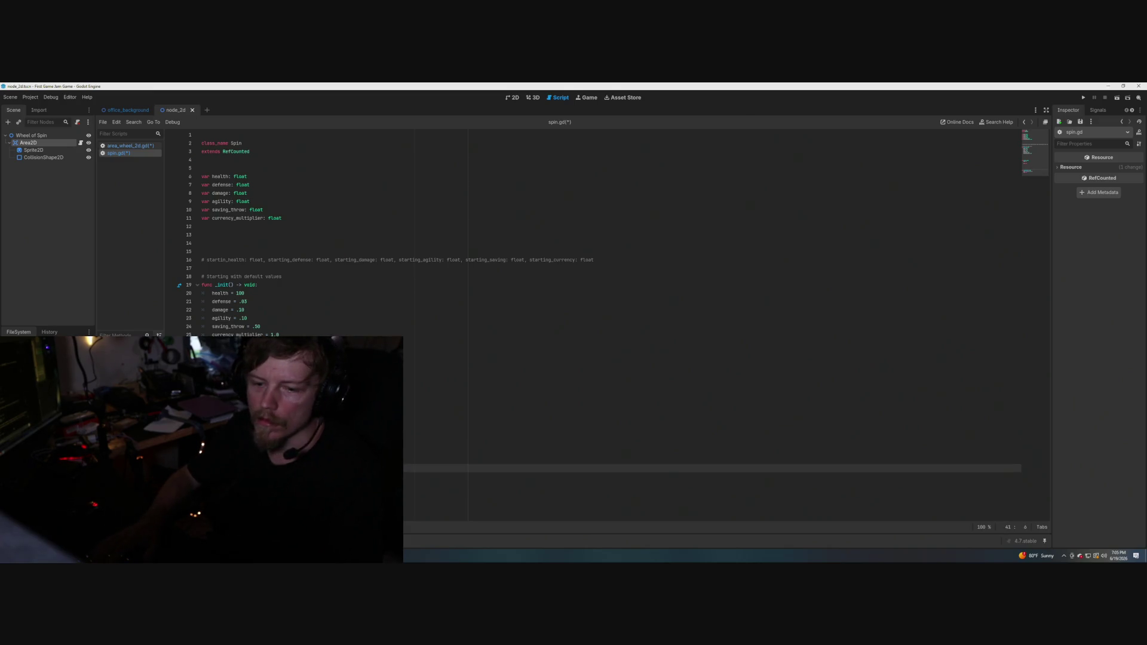
{"action": "key", "text": "Up"}
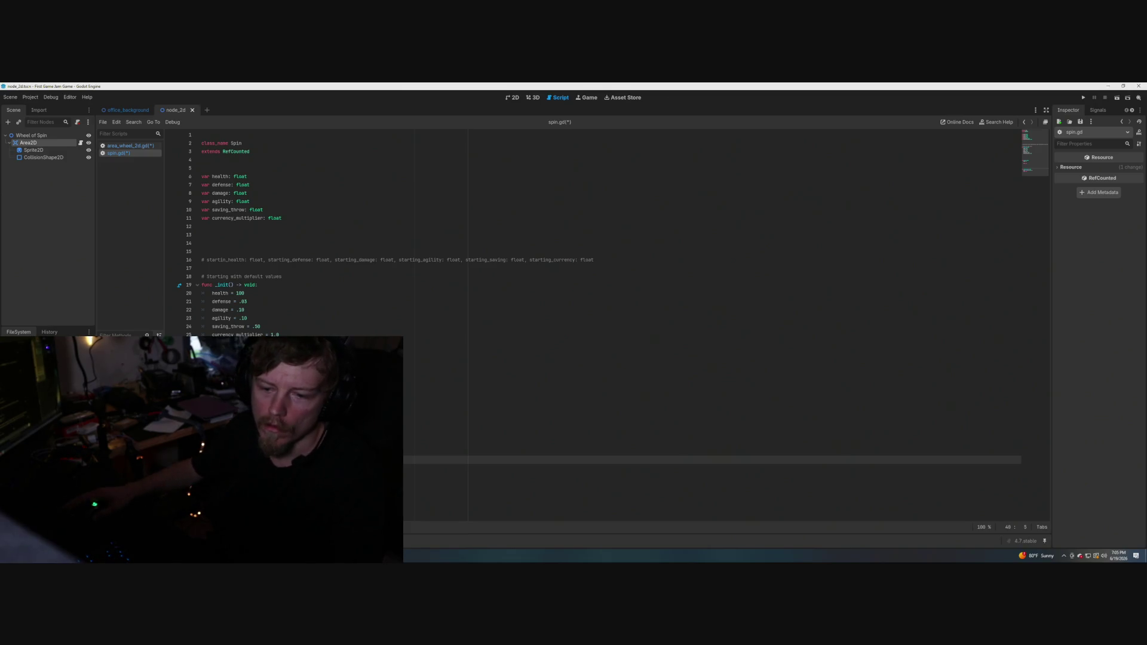
On line 46 of spin.gd, type the health = 1 assignment and a () call, then show the desktop.
{"action": "key", "text": "Down"}
{"action": "key", "text": "Down"}
{"action": "key", "text": "Down"}
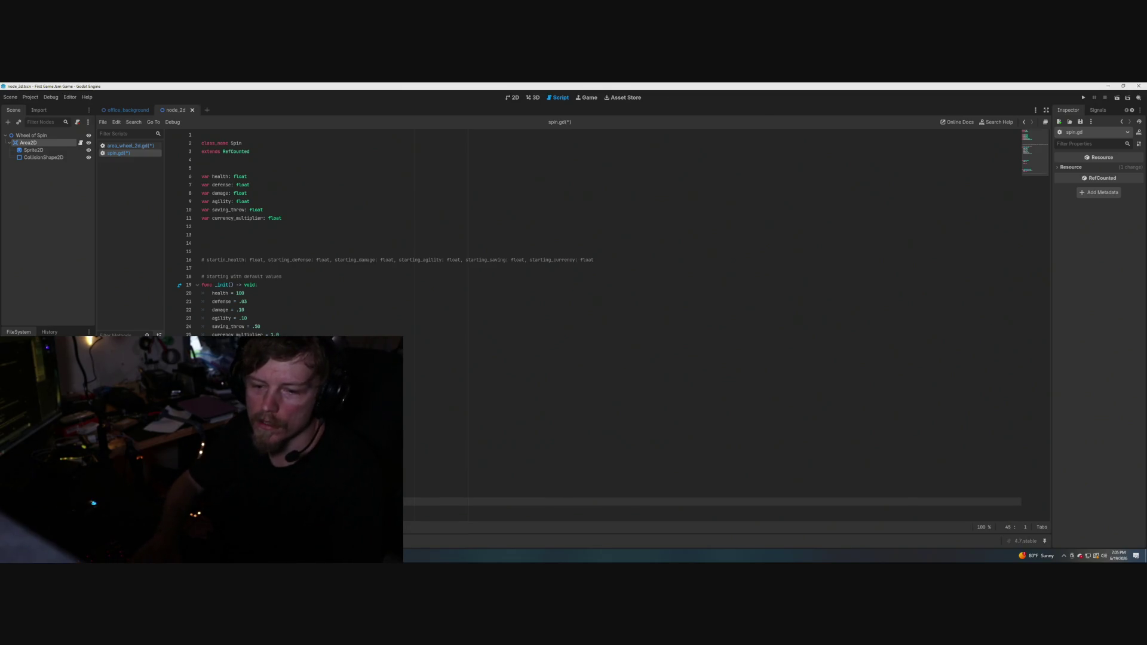
{"action": "key", "text": "Down"}
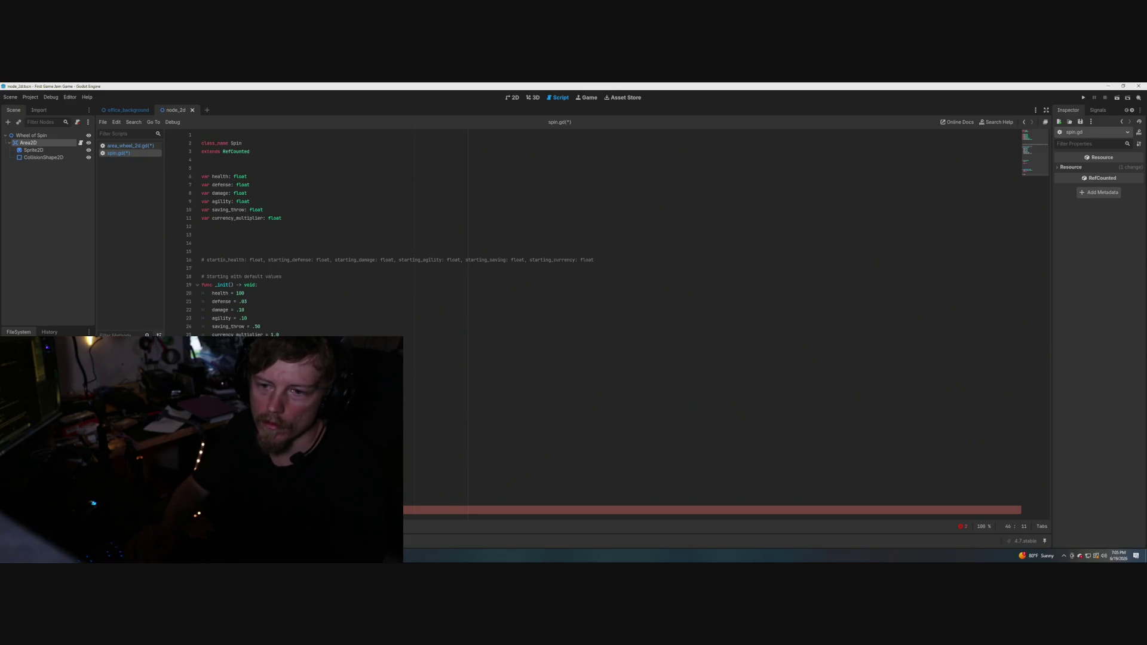
{"action": "type", "text": "health"}
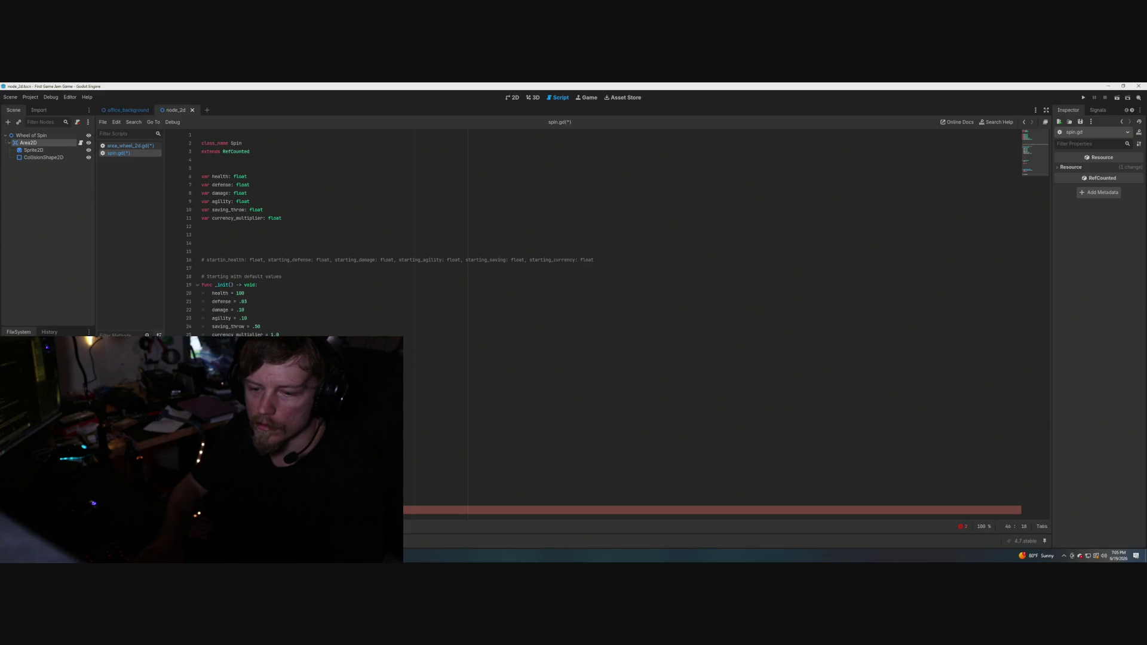
{"action": "type", "text": "= 1"}
{"action": "key", "text": "BackSpace"}
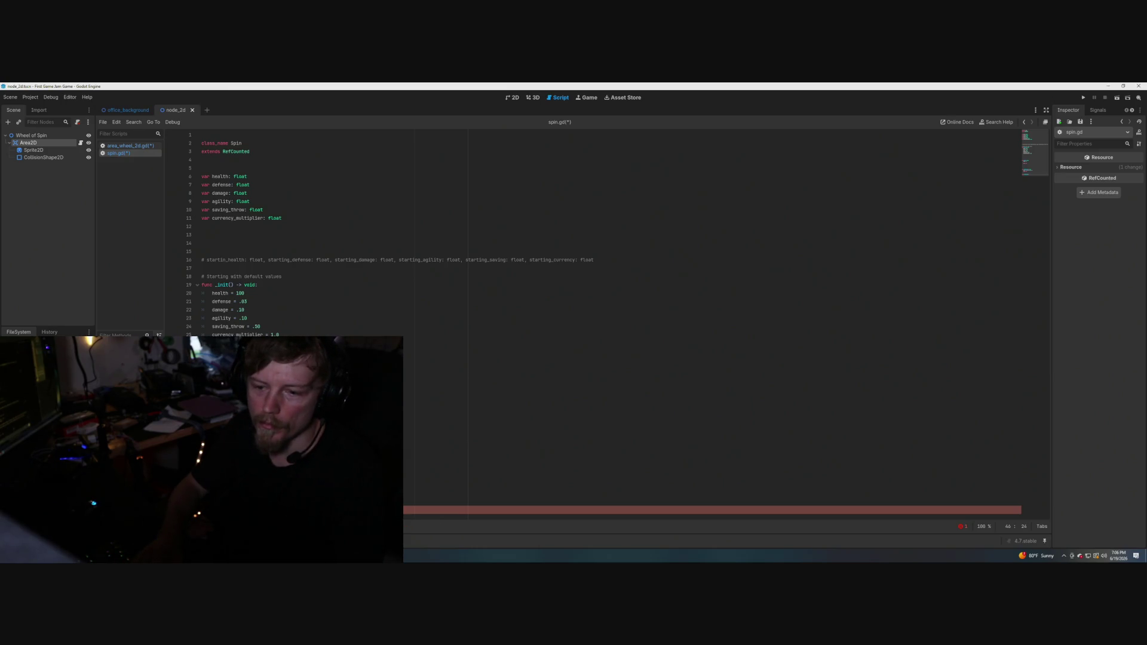
{"action": "type", "text": "()"}
{"action": "key", "text": "Return"}
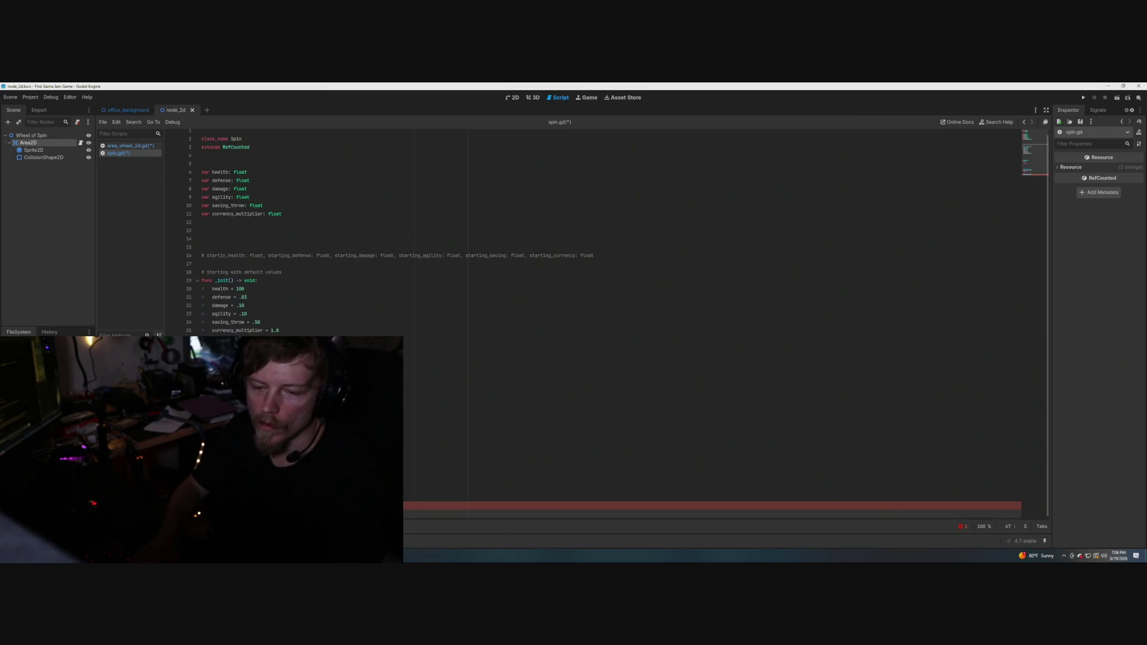
{"action": "type", "text": "e"}
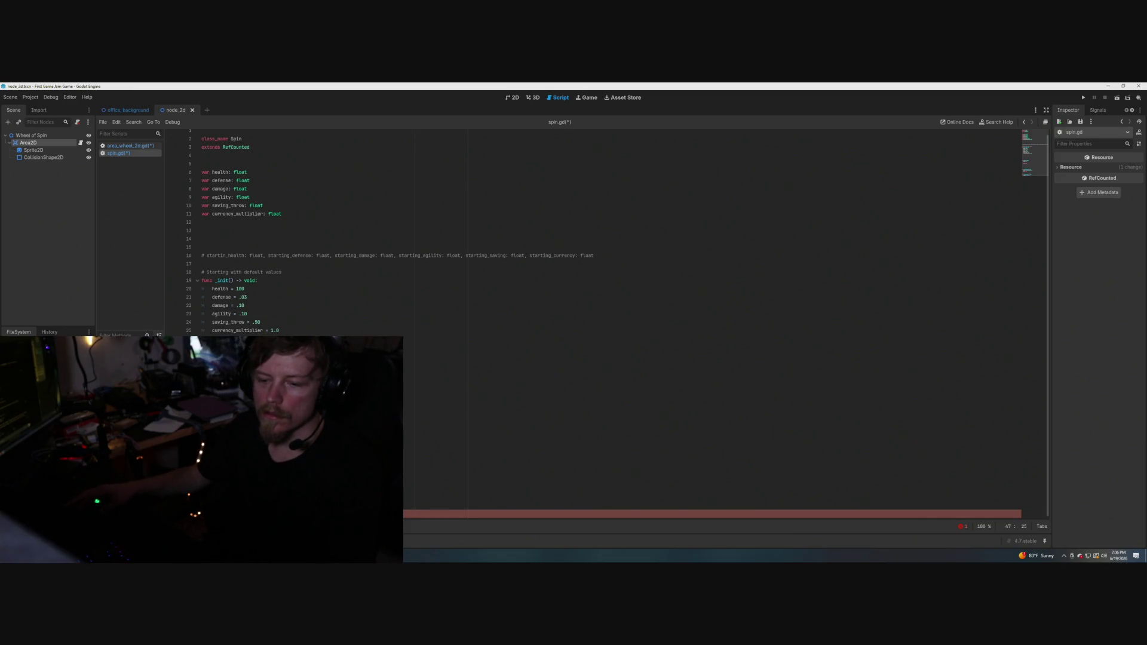
{"action": "key", "text": "super+d"}
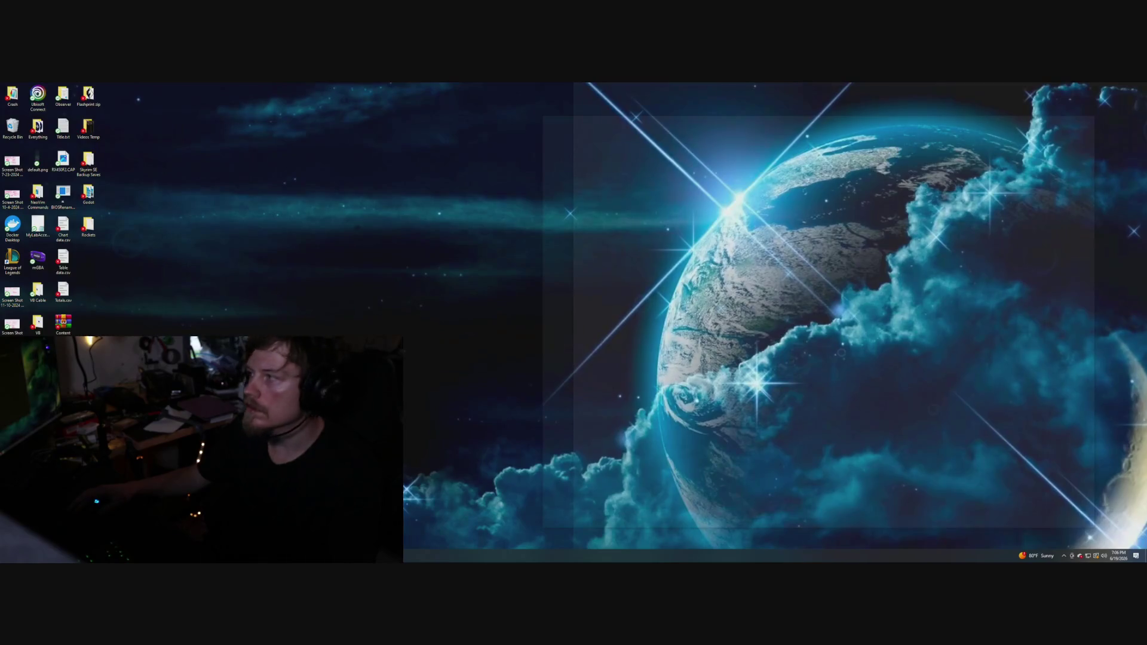
Restore the windows and focus the PowerShell terminal, dismissing the profile list.
{"action": "key", "text": "super+d"}
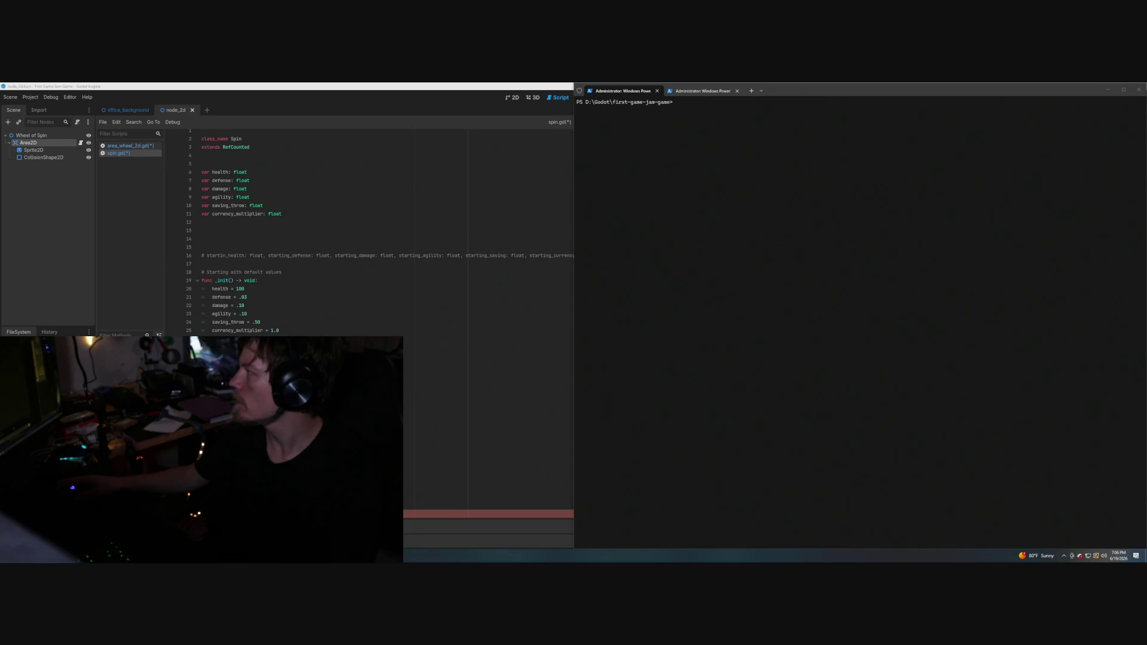
{"action": "left_click", "coordinate": [794, 208]}
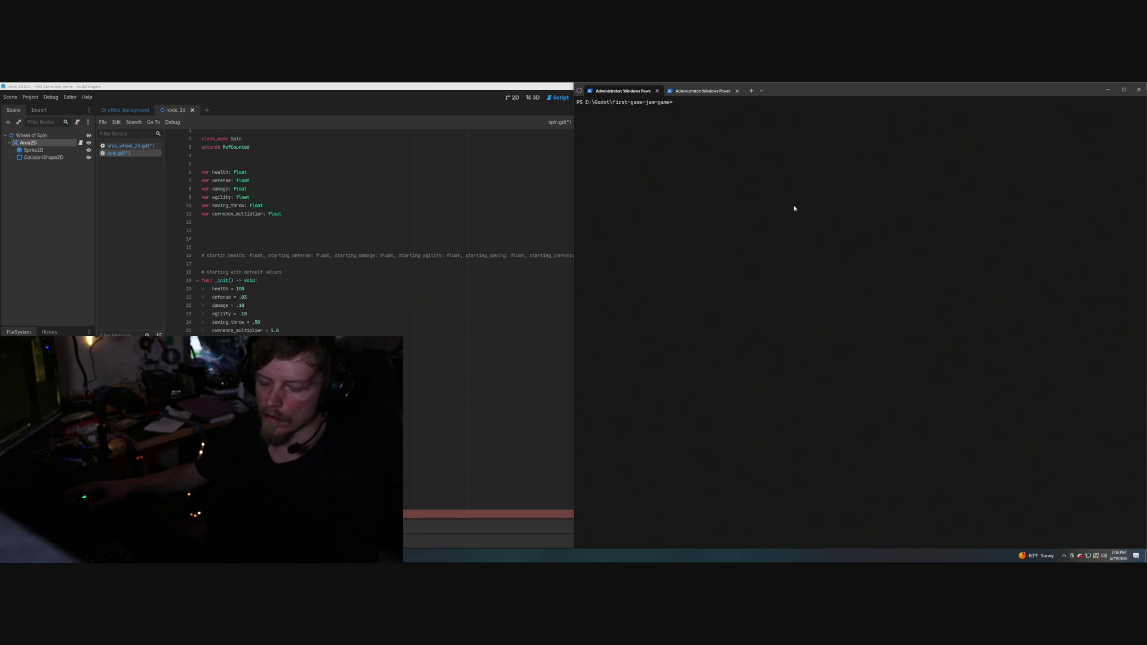
{"action": "left_click", "coordinate": [761, 91]}
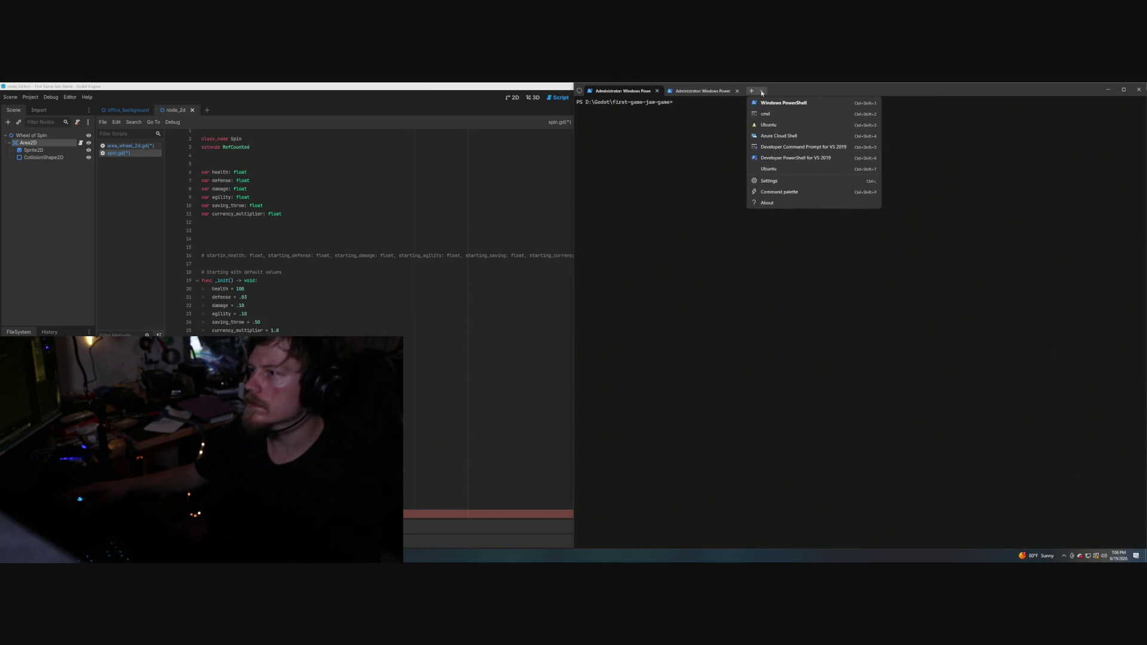
{"action": "left_click", "coordinate": [738, 269]}
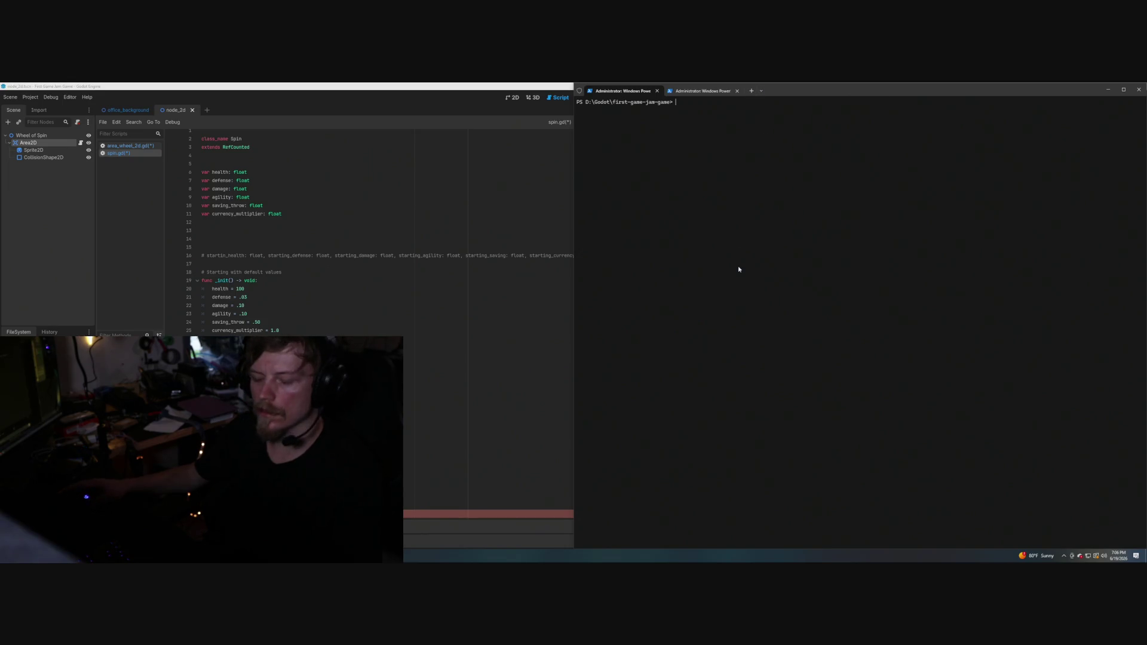
Open an Ubuntu tab, clear it, list the home folder, and open test.cpp in Vim.
{"action": "key", "text": "ctrl+shift+3"}
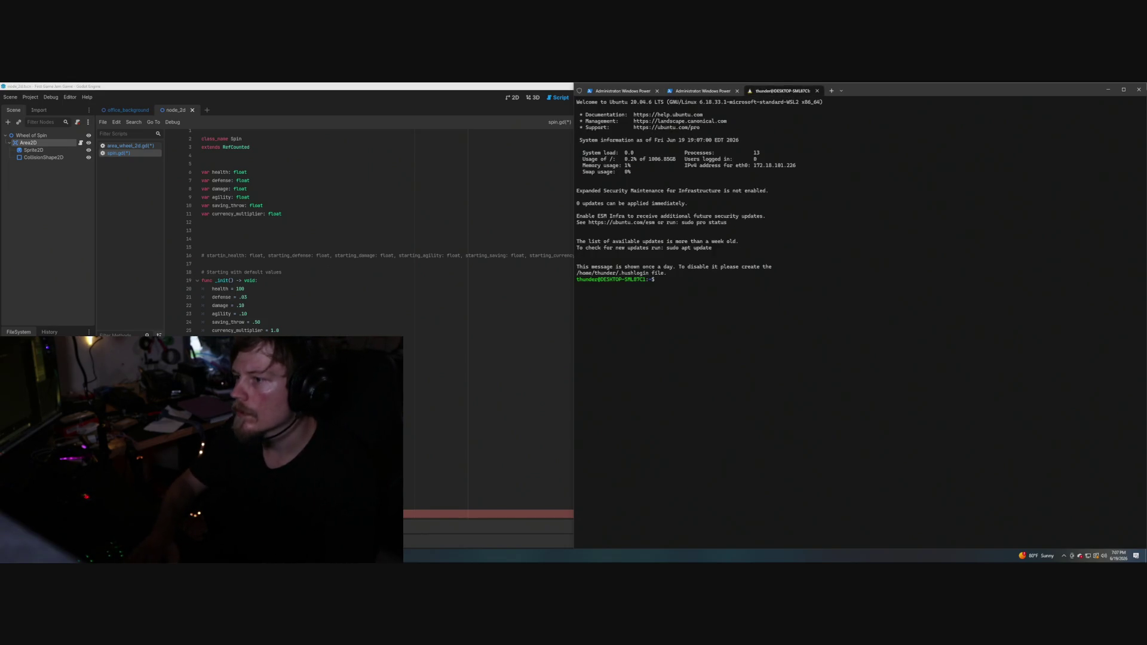
{"action": "type", "text": "clear"}
{"action": "key", "text": "Return"}
{"action": "type", "text": "ls"}
{"action": "key", "text": "Return"}
{"action": "type", "text": "vim tes"}
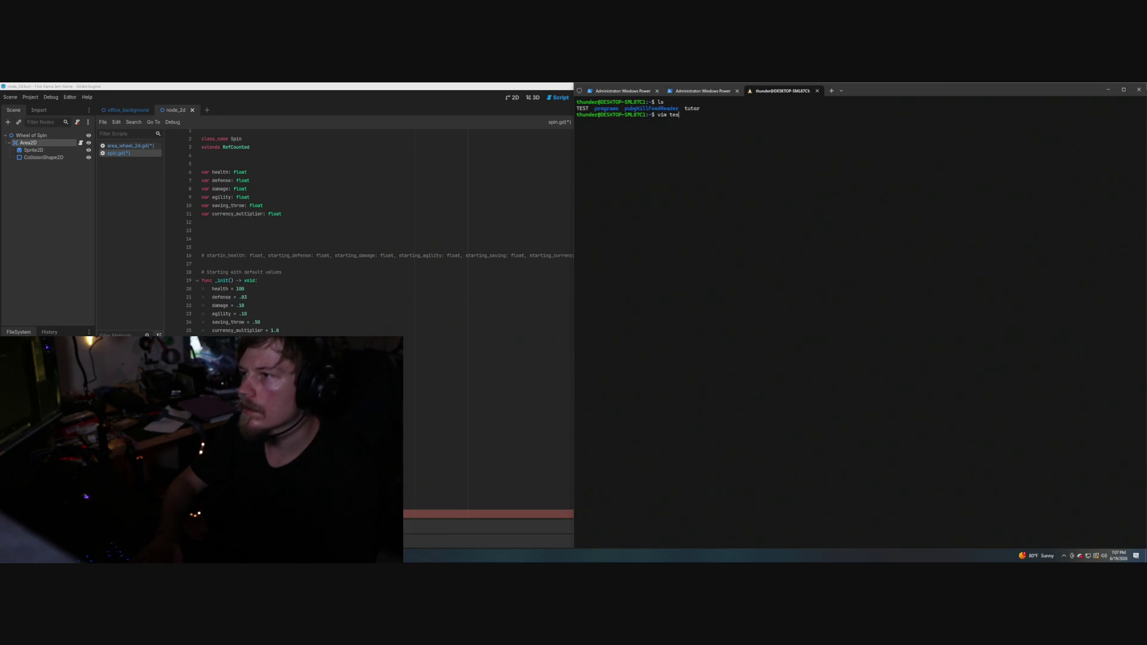
{"action": "type", "text": "t.cpp"}
{"action": "key", "text": "Return"}
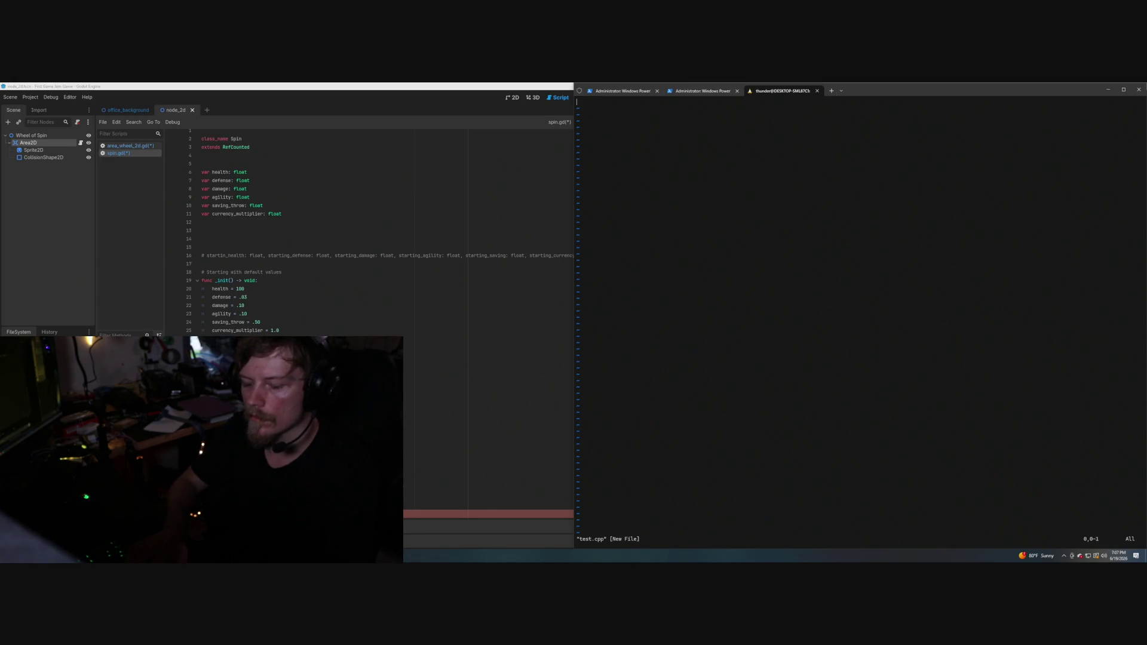
Clear the stray text and enter #include <iostream> as the first line of test.cpp.
{"action": "key", "text": "numbersign"}
{"action": "type", "text": "i#i"}
{"action": "key", "text": "BackSpace"}
{"action": "key", "text": "BackSpace"}
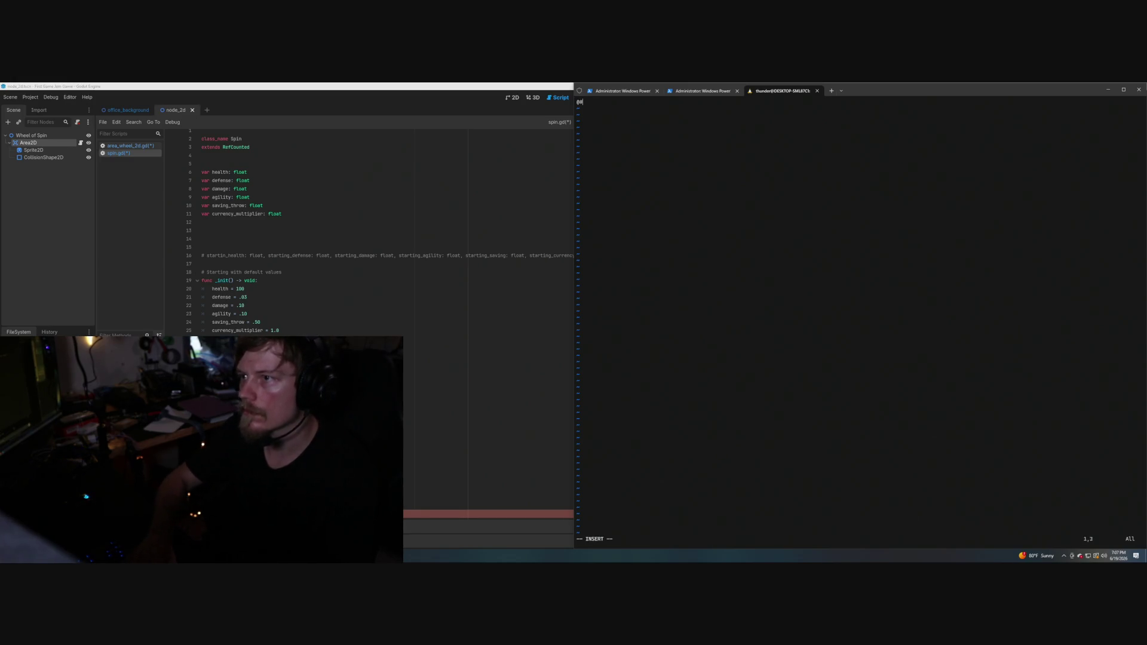
{"action": "key", "text": "F12"}
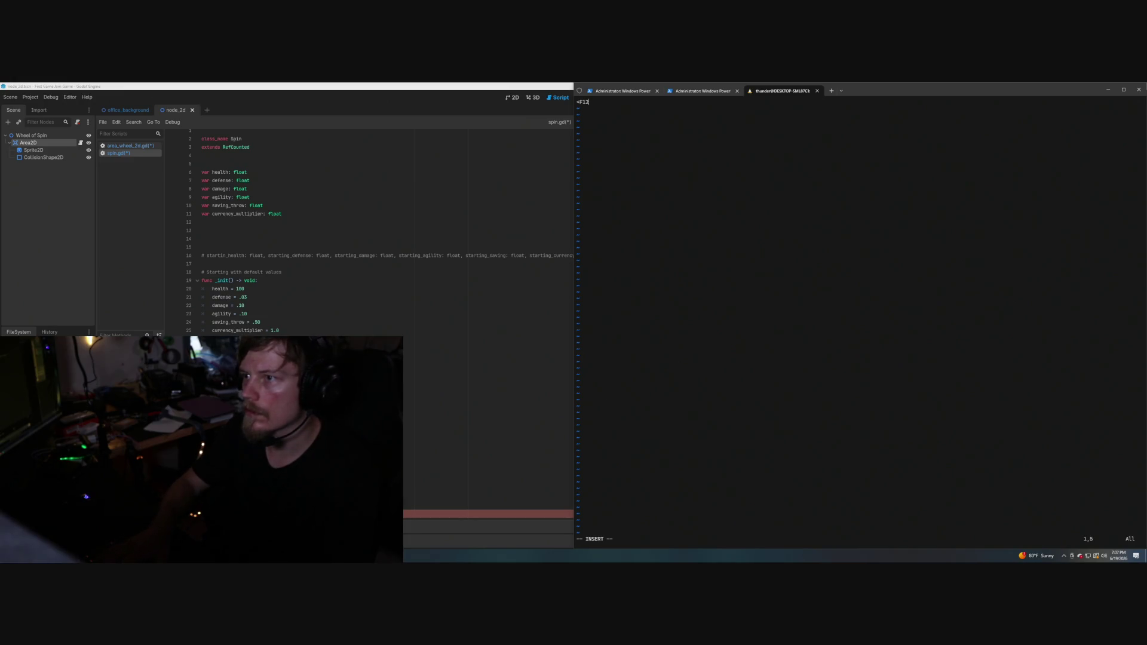
{"action": "key", "text": "BackSpace"}
{"action": "key", "text": "BackSpace"}
{"action": "key", "text": "BackSpace"}
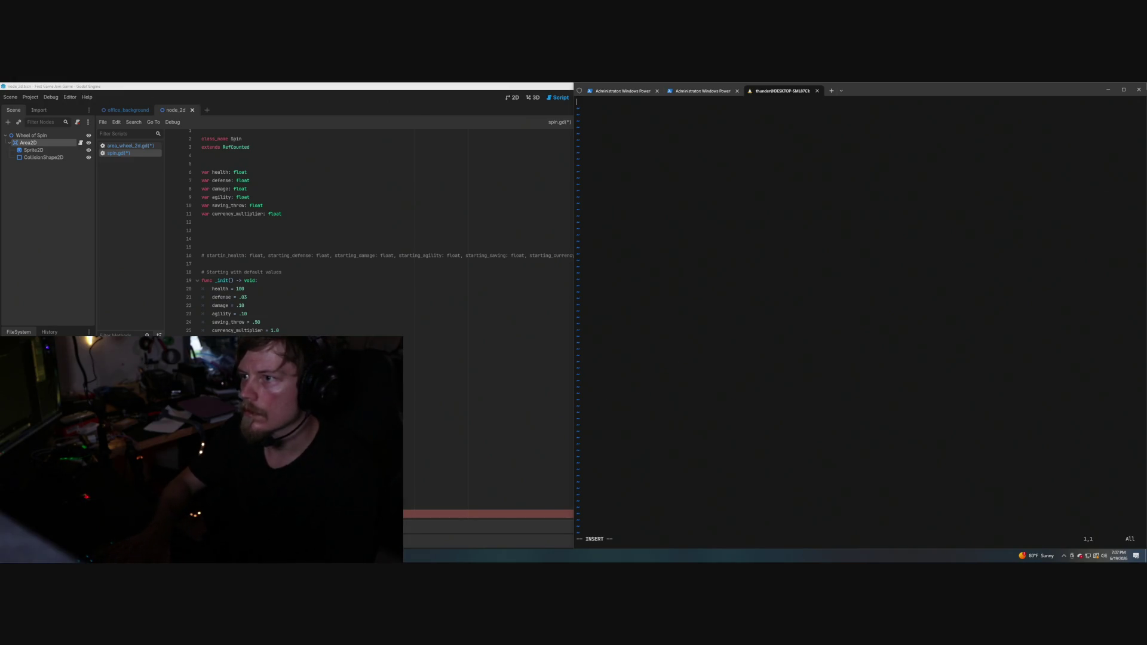
{"action": "type", "text": "#include "}
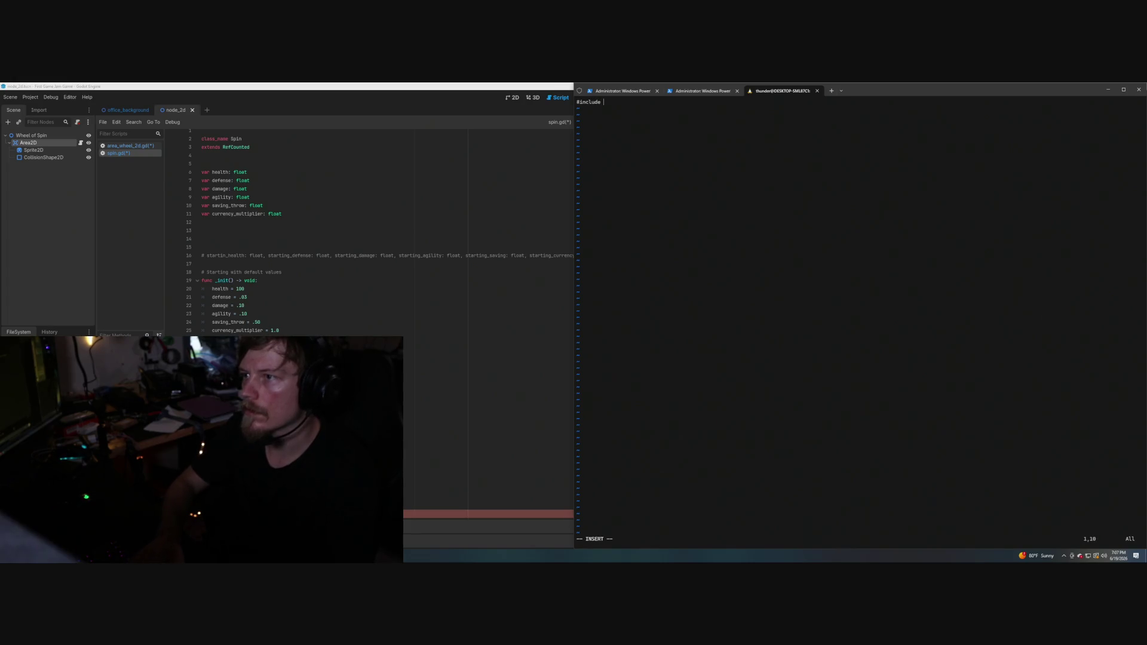
{"action": "type", "text": "<iostream>"}
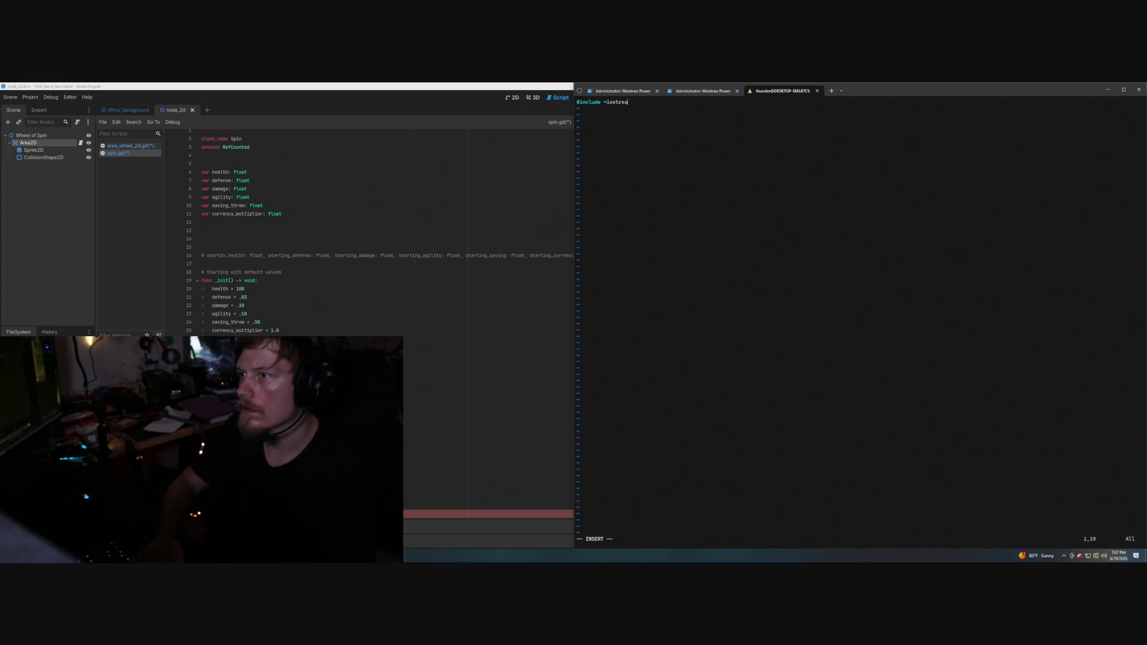
{"action": "key", "text": "Return"}
{"action": "key", "text": "Return"}
{"action": "key", "text": "Return"}
{"action": "key", "text": "Return"}
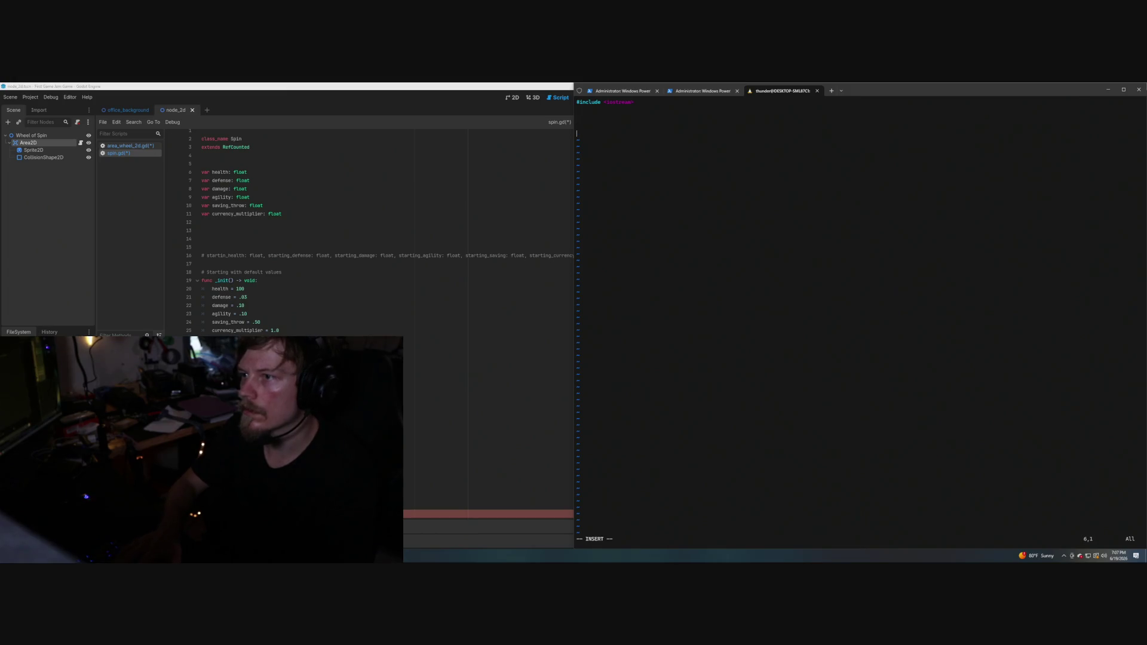
Add int main(){} with an indented return 0 line inside its body.
{"action": "type", "text": "int main"}
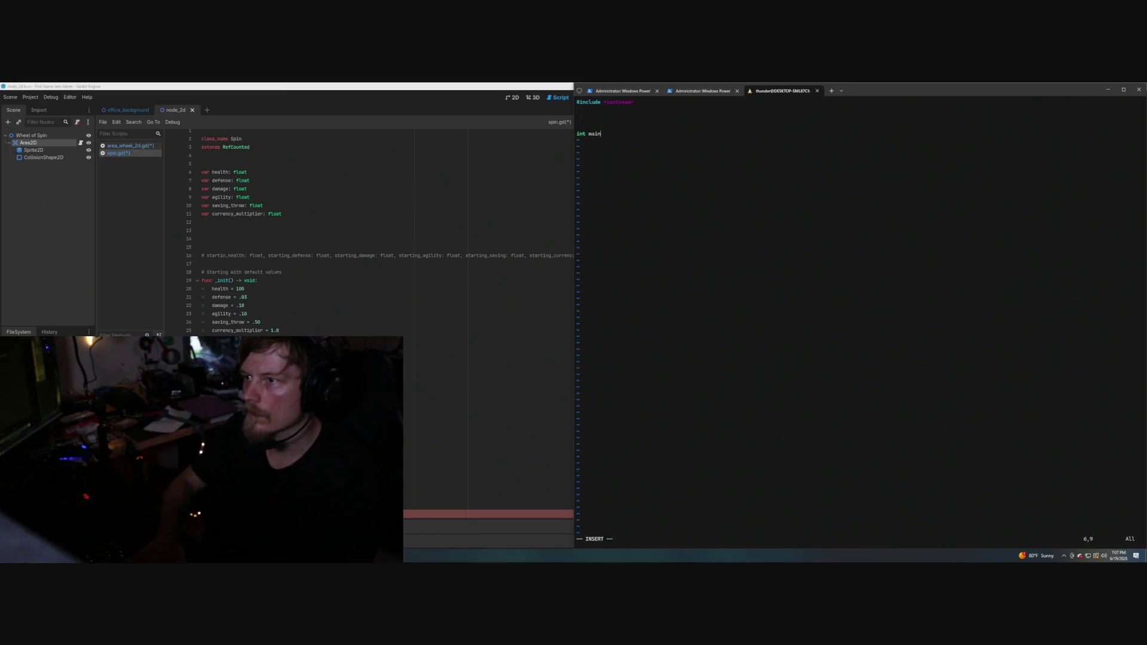
{"action": "type", "text": "(){}"}
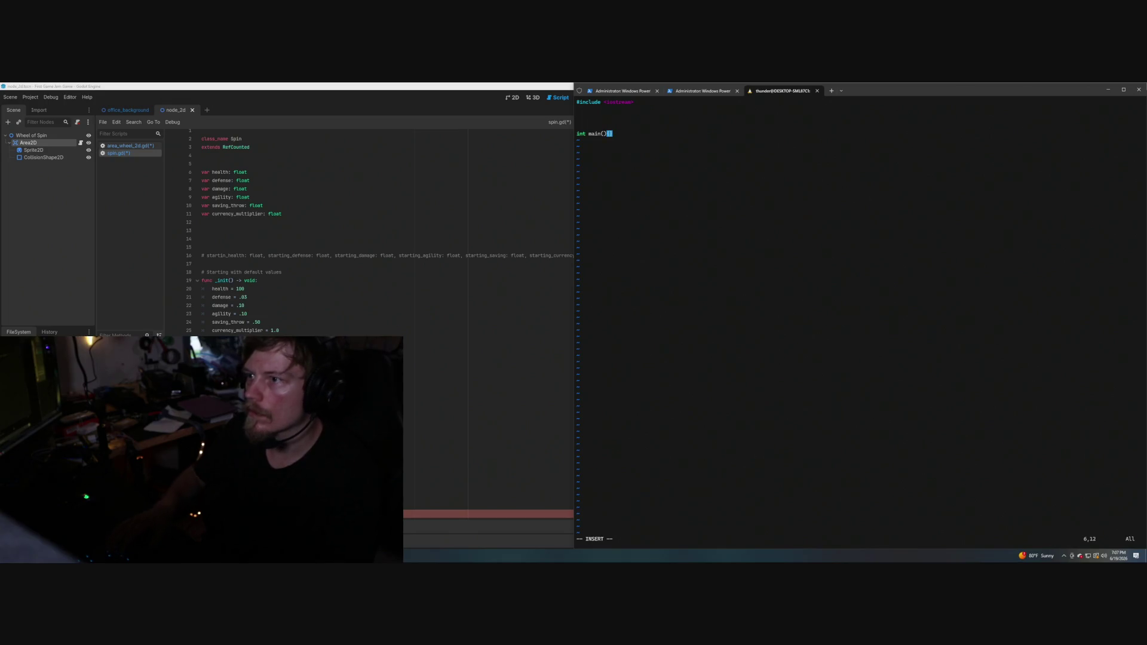
{"action": "key", "text": "Return"}
{"action": "key", "text": "Return"}
{"action": "key", "text": "Return"}
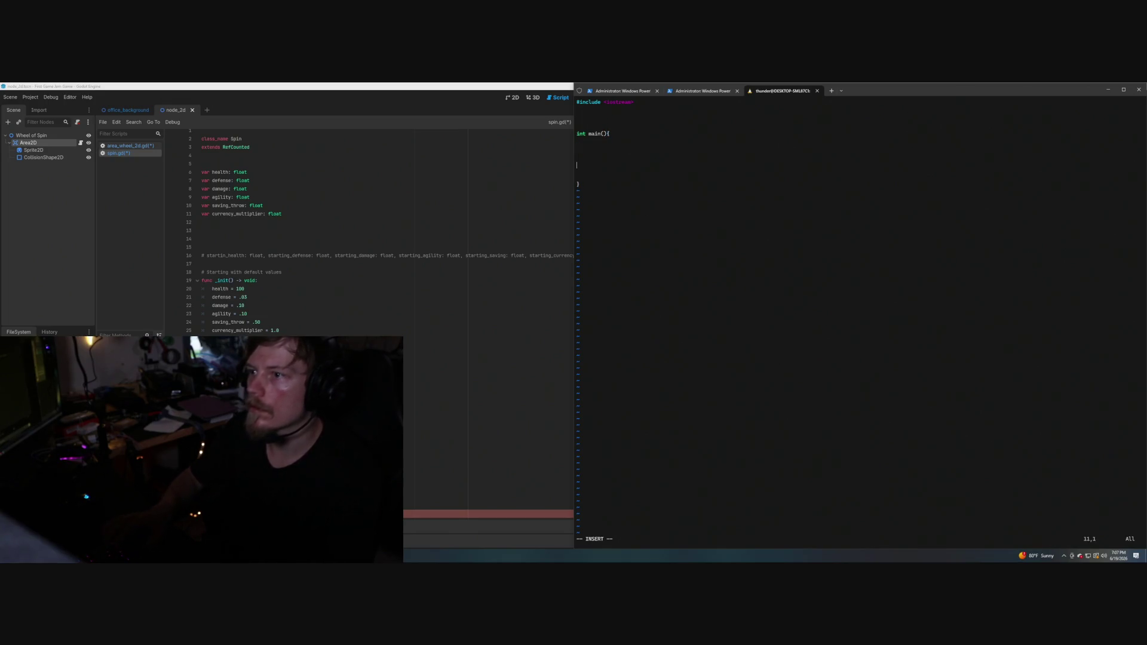
{"action": "key", "text": "Up"}
{"action": "key", "text": "Tab"}
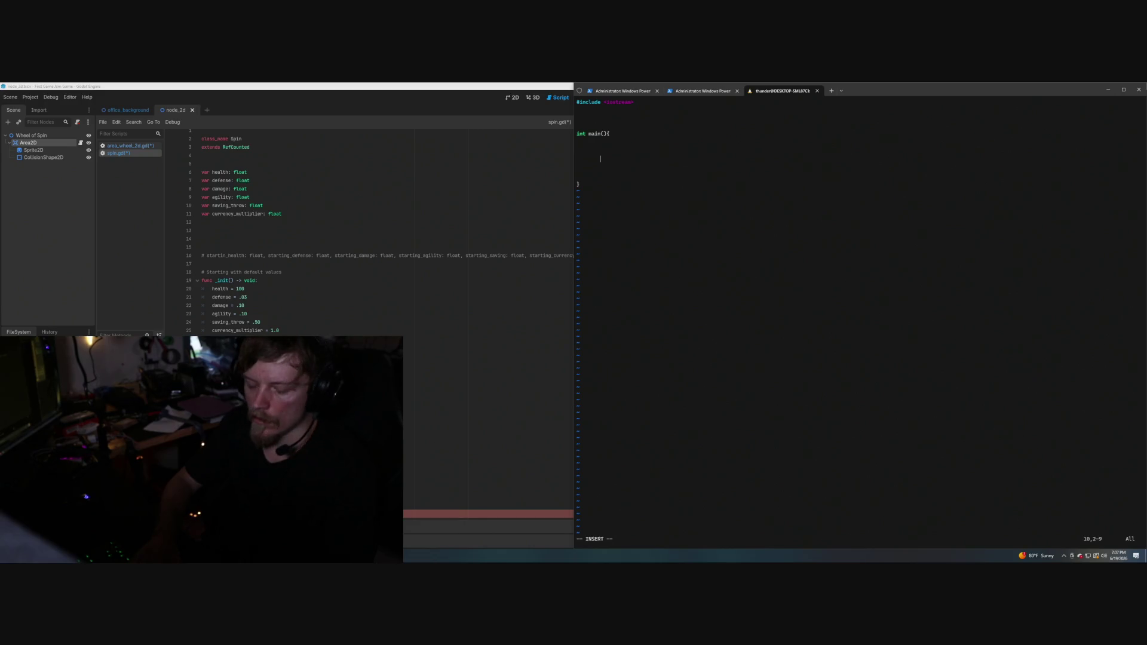
{"action": "key", "text": "Down"}
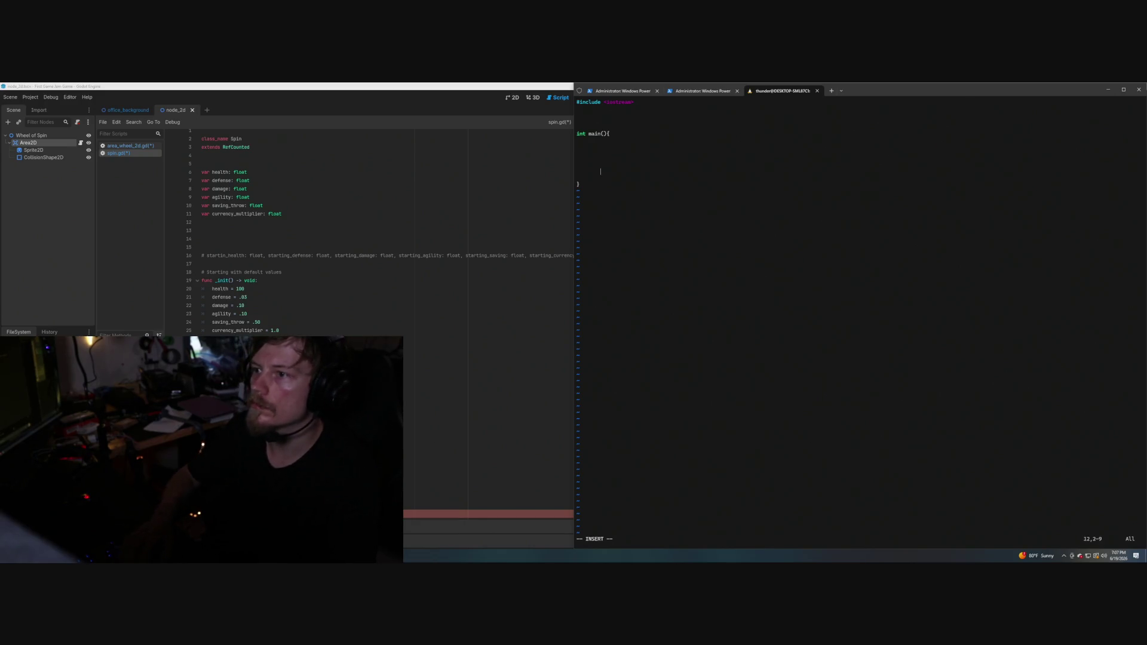
{"action": "key", "text": "Tab"}
{"action": "type", "text": "reutrurn 0"}
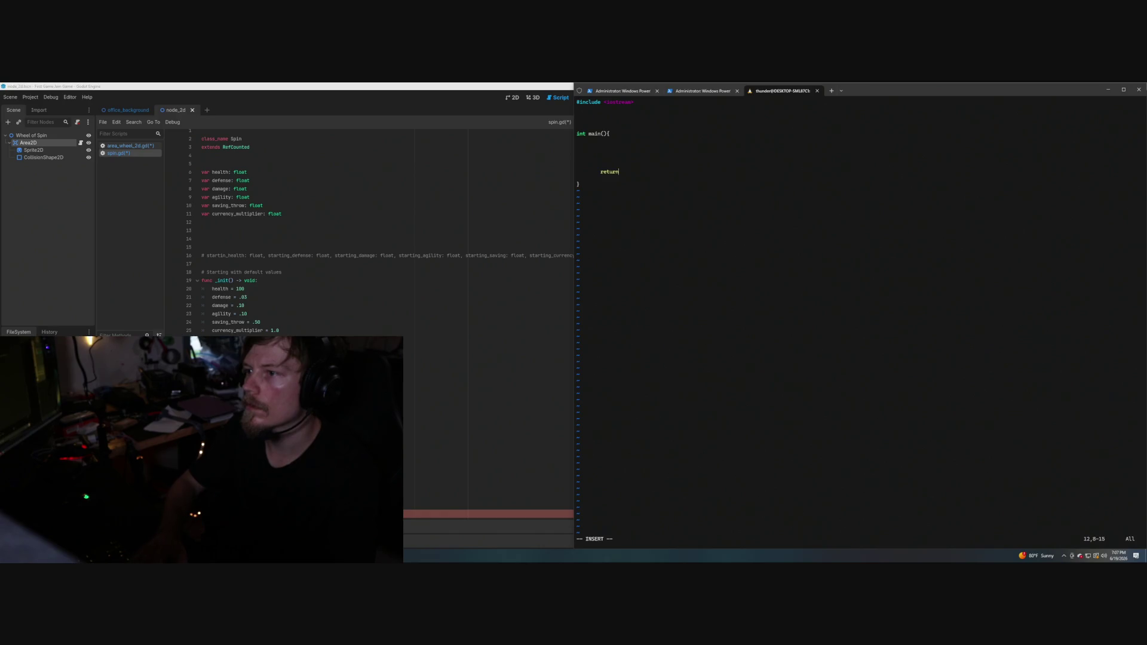
{"action": "key", "text": "Up"}
{"action": "key", "text": "Up"}
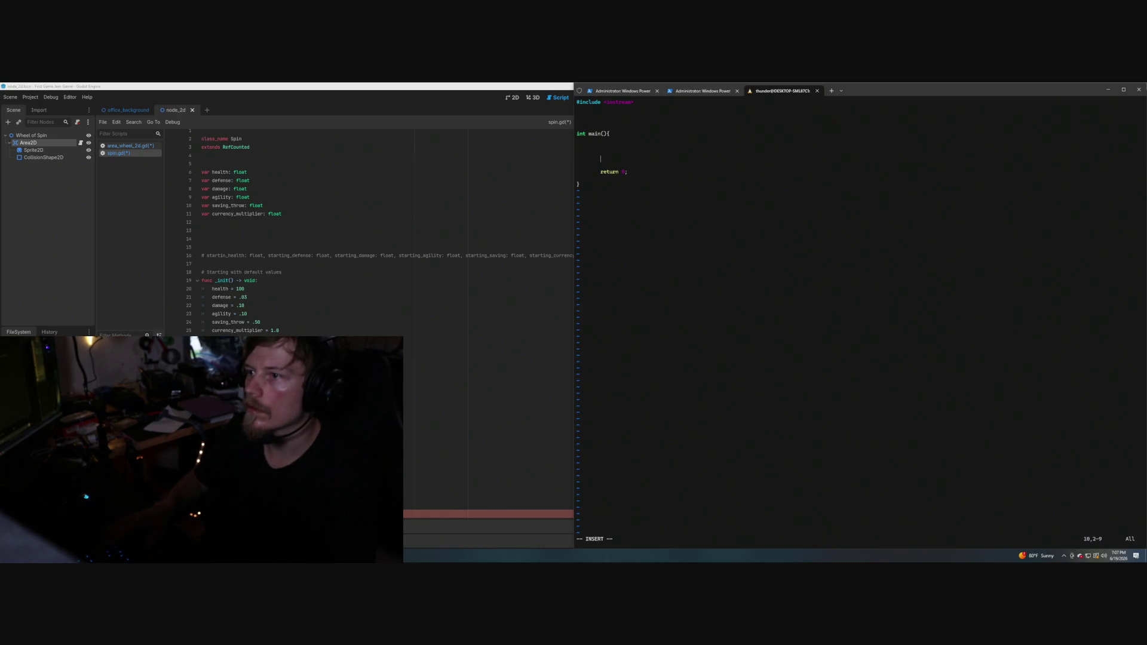
{"action": "key", "text": "Up"}
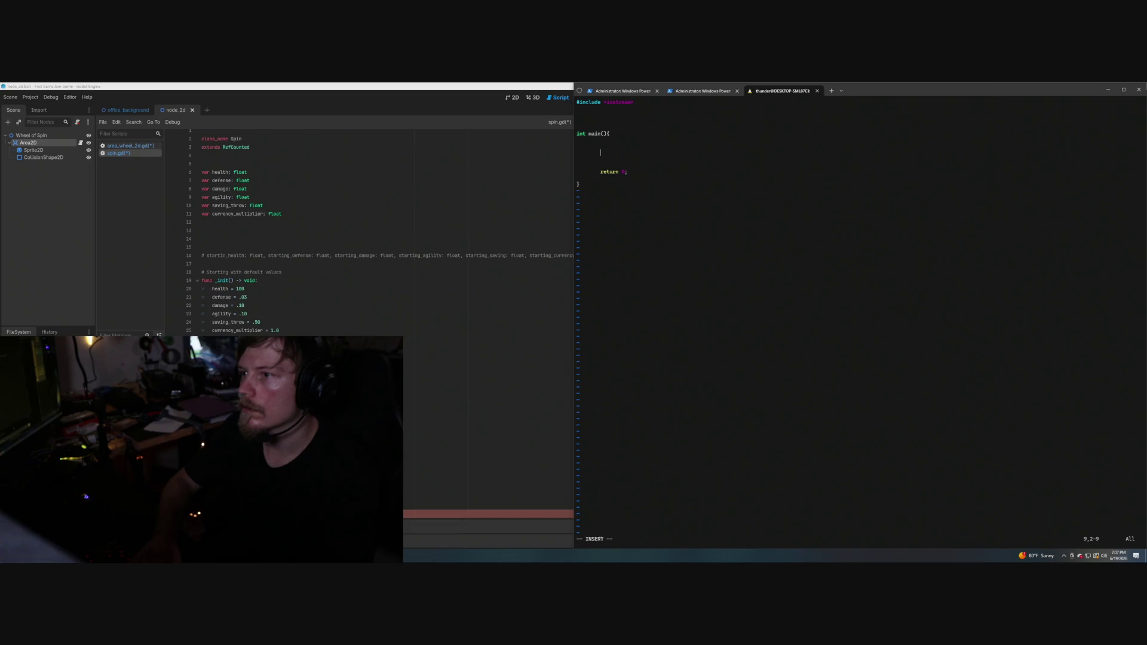
{"action": "type", "text": "s"}
{"action": "key", "text": "BackSpace"}
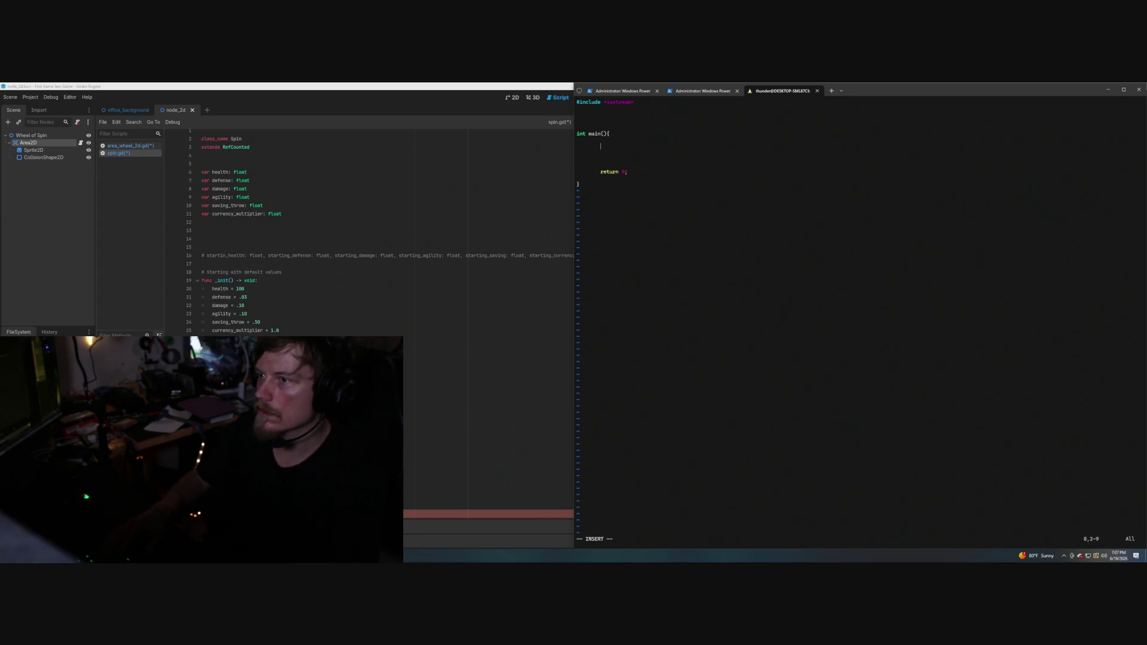
Add blank lines inside main, then save test.cpp and quit Vim with :wq.
{"action": "key", "text": "Return"}
{"action": "key", "text": "Return"}
{"action": "key", "text": "Up"}
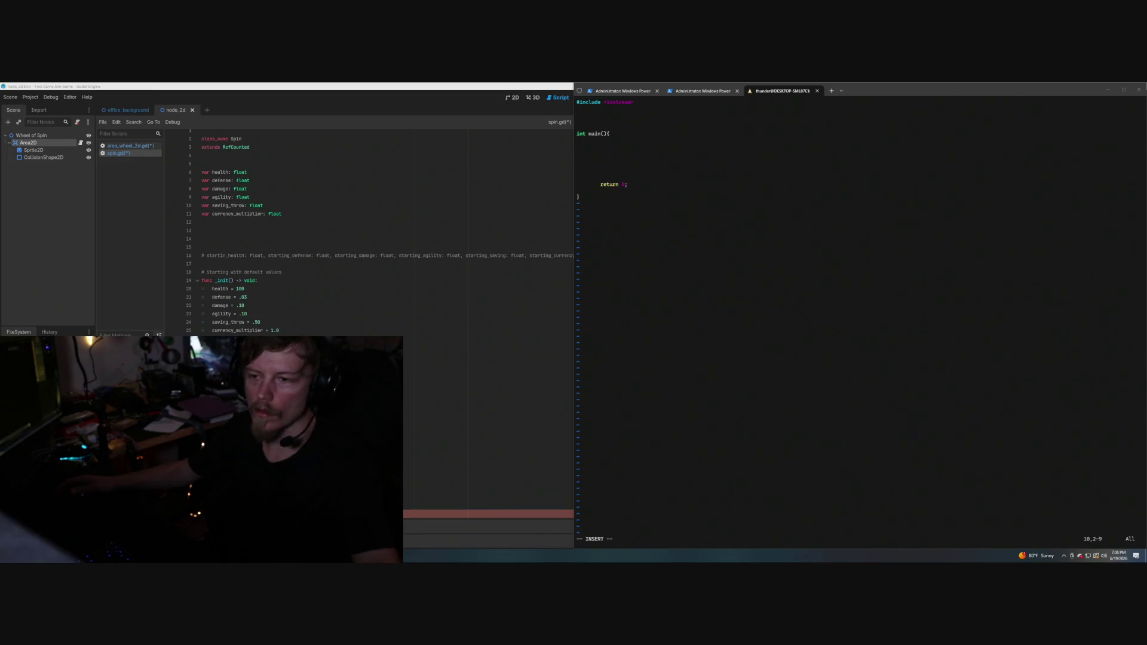
{"action": "left_click", "coordinate": [640, 158]}
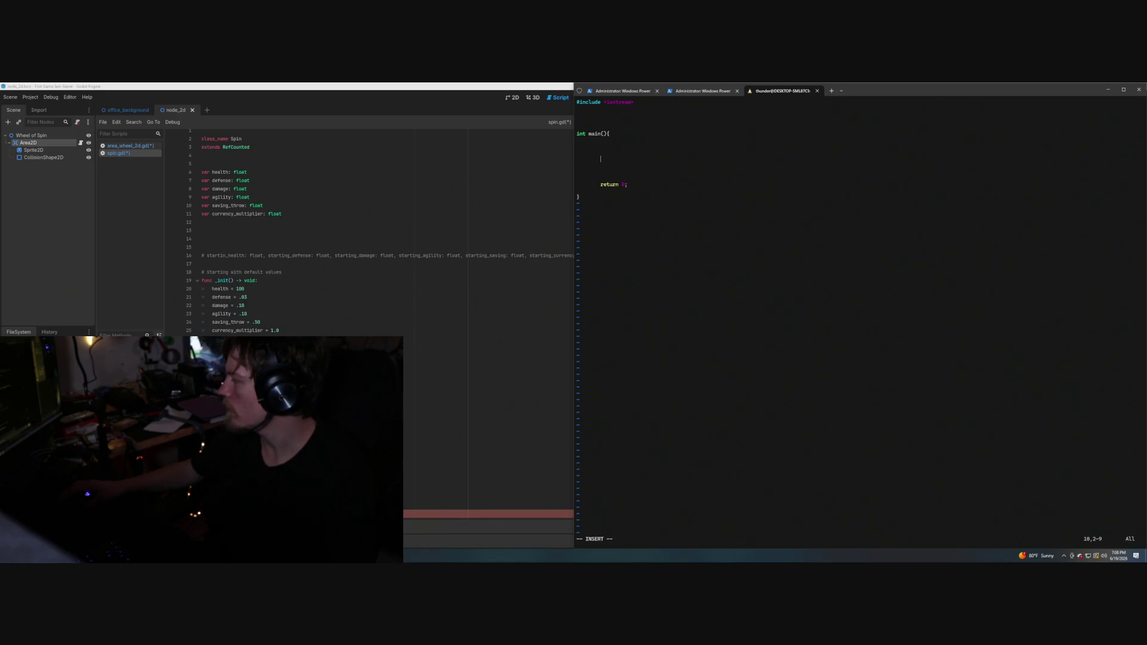
{"action": "type", "text": ";"}
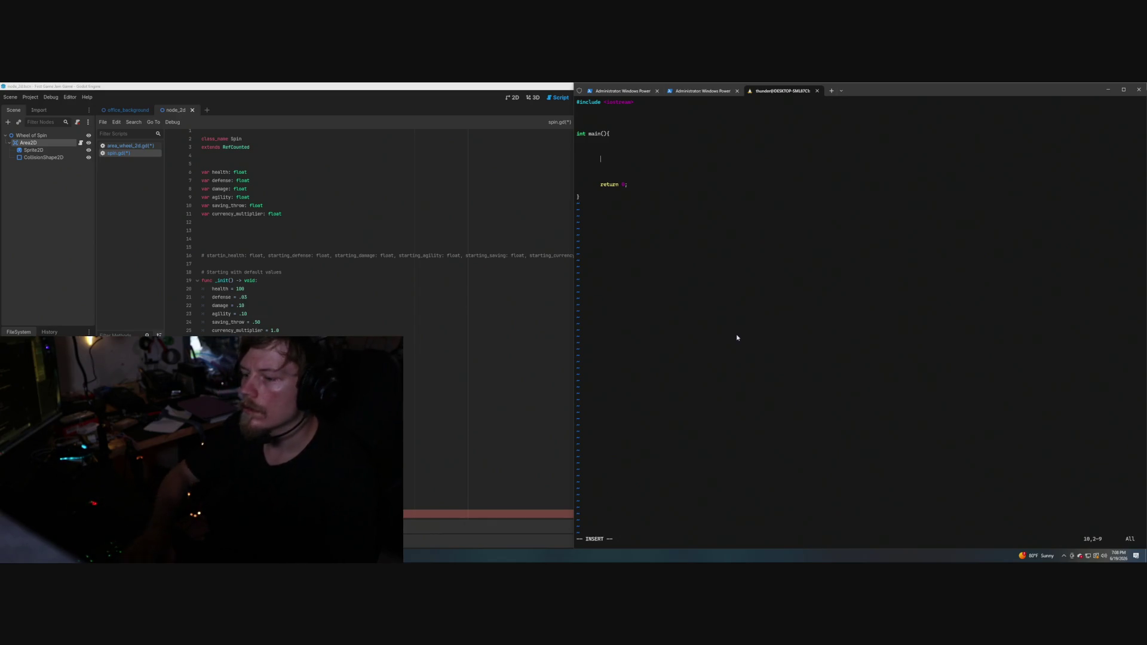
{"action": "key", "text": "BackSpace"}
{"action": "key", "text": "Escape"}
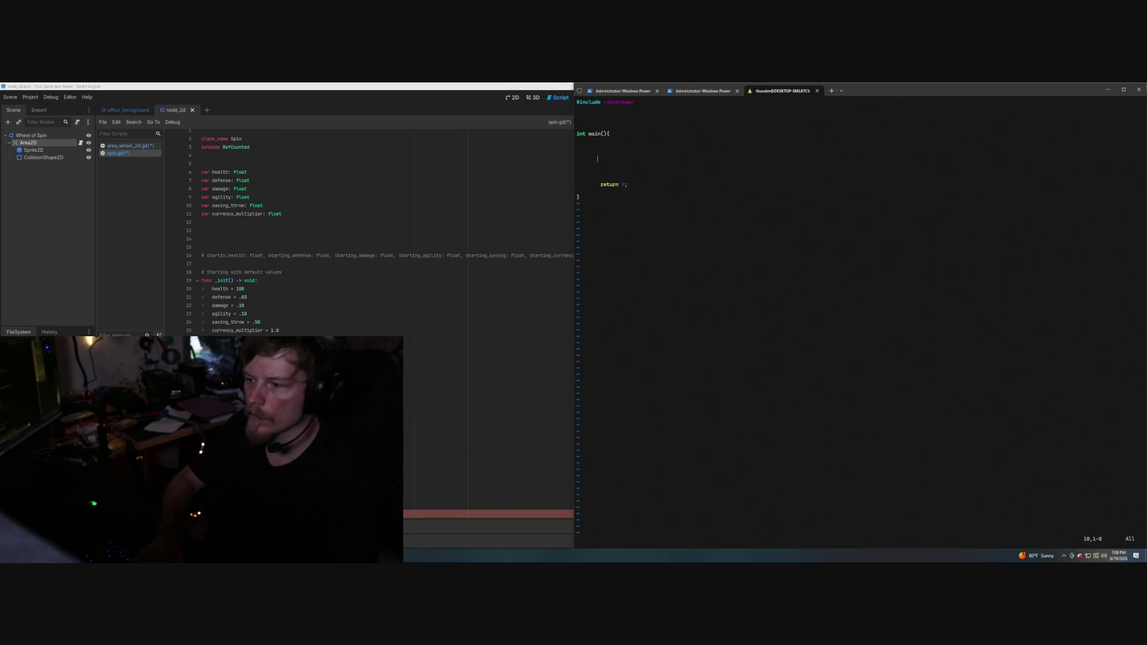
{"action": "type", "text": ":wq"}
{"action": "key", "text": "Return"}
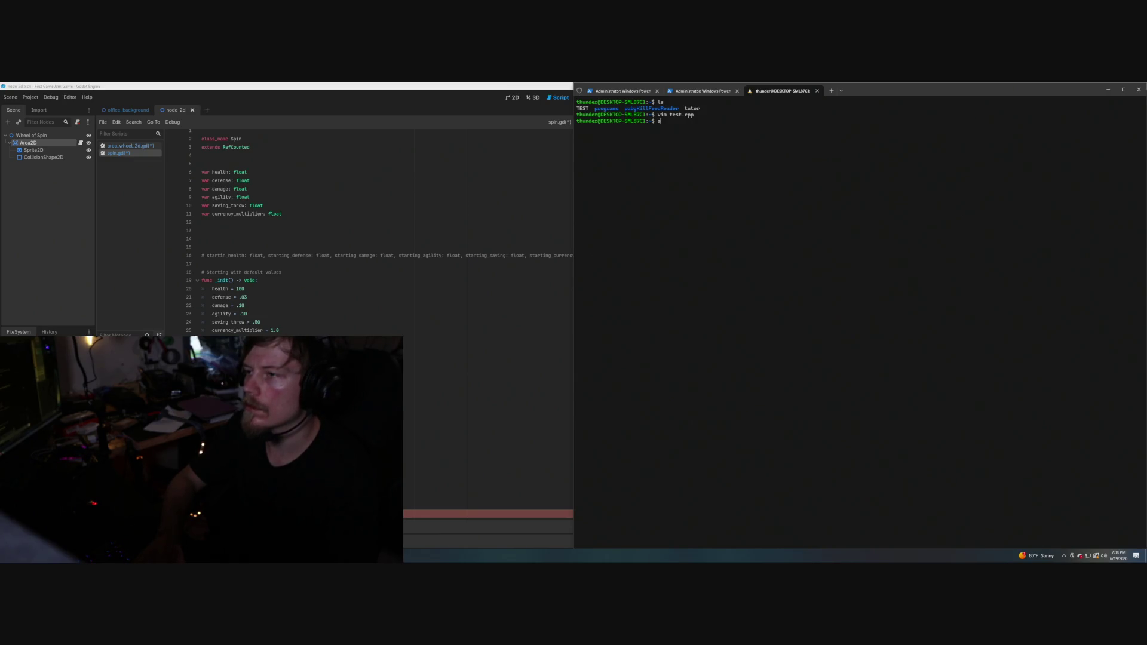
{"action": "type", "text": "sh c"}
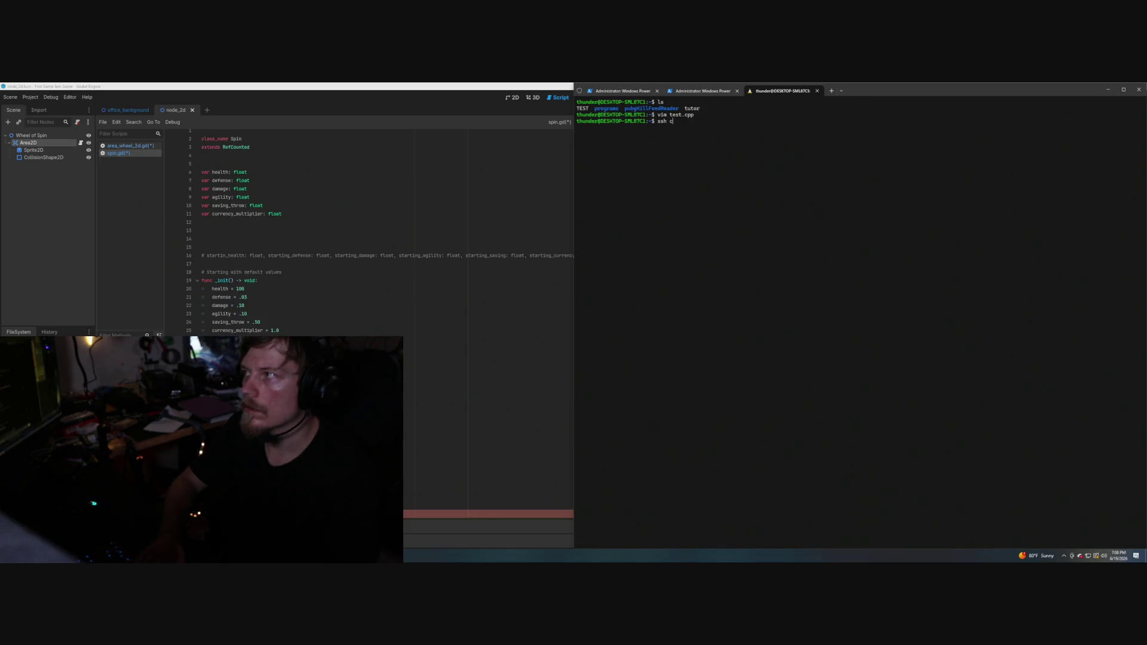
{"action": "key", "text": "BackSpace"}
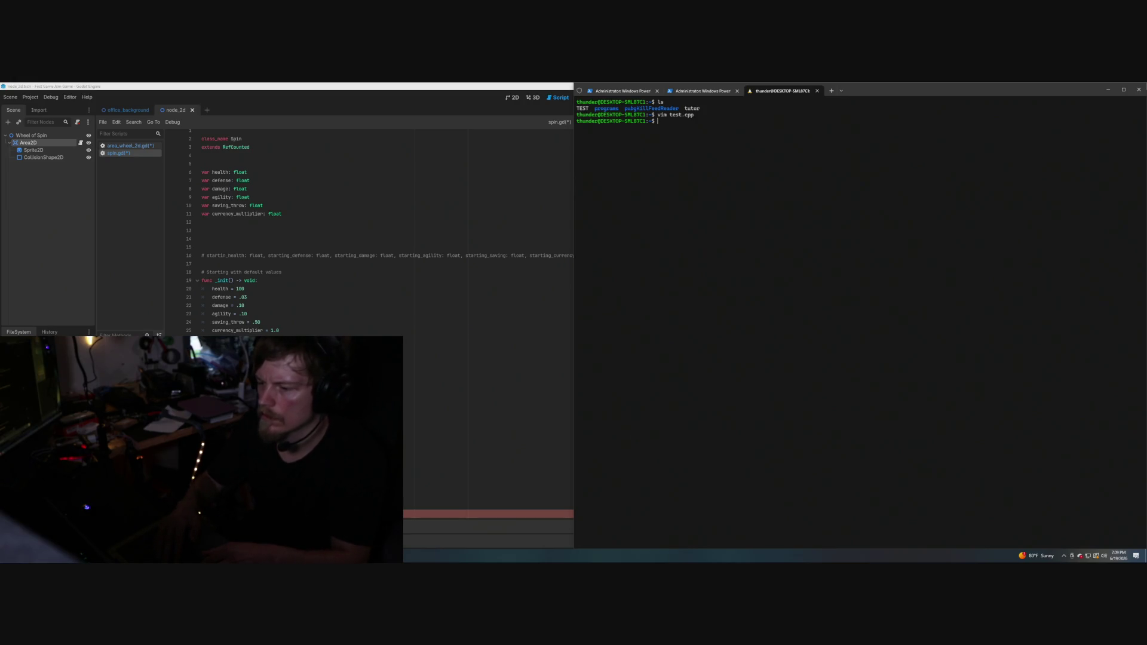
{"action": "key", "text": "XF86AudioRaiseVolume"}
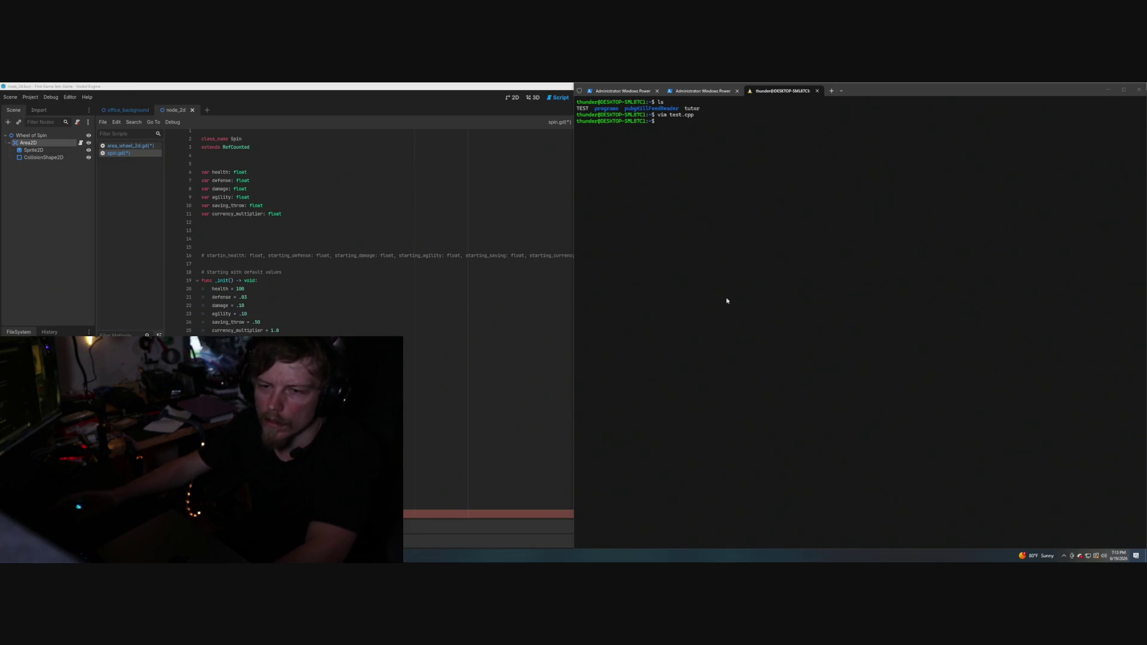
Back in Godot, add () on the spin.gd line, then open randi's documentation with Alt+F1.
{"action": "key", "text": "super+Up"}
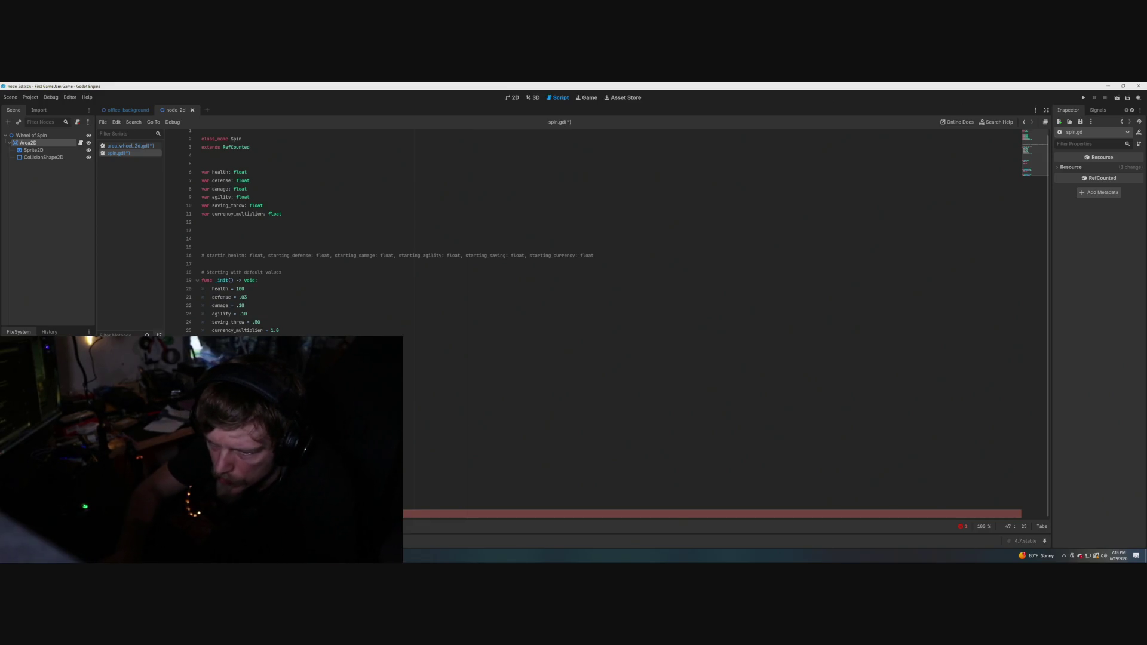
{"action": "type", "text": ")"}
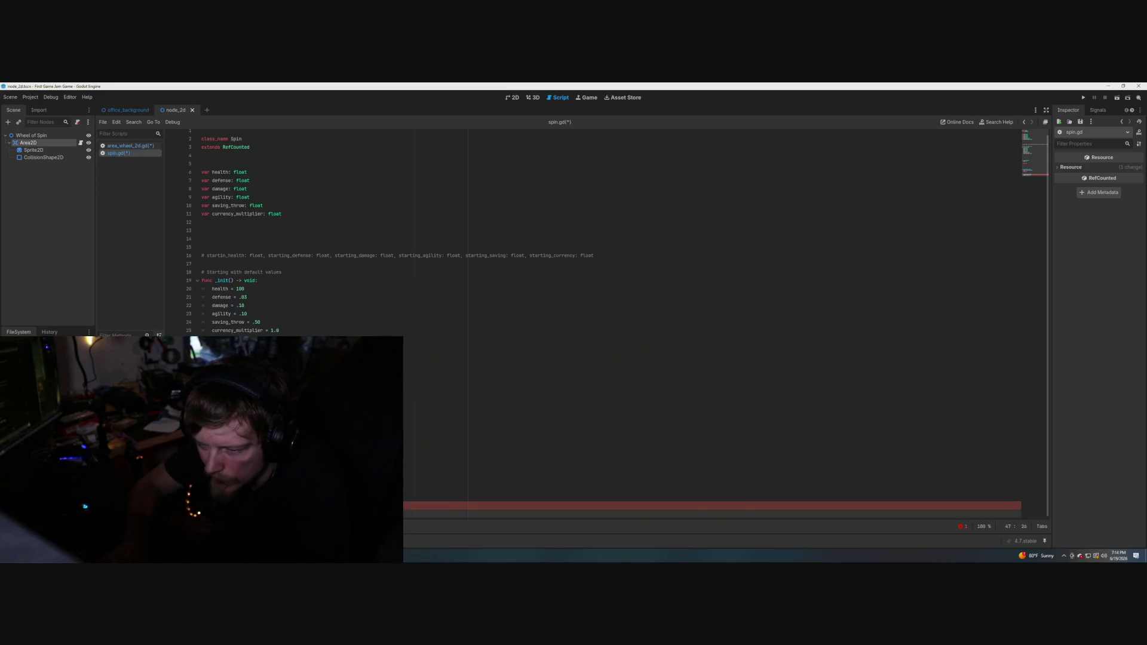
{"action": "type", "text": "()"}
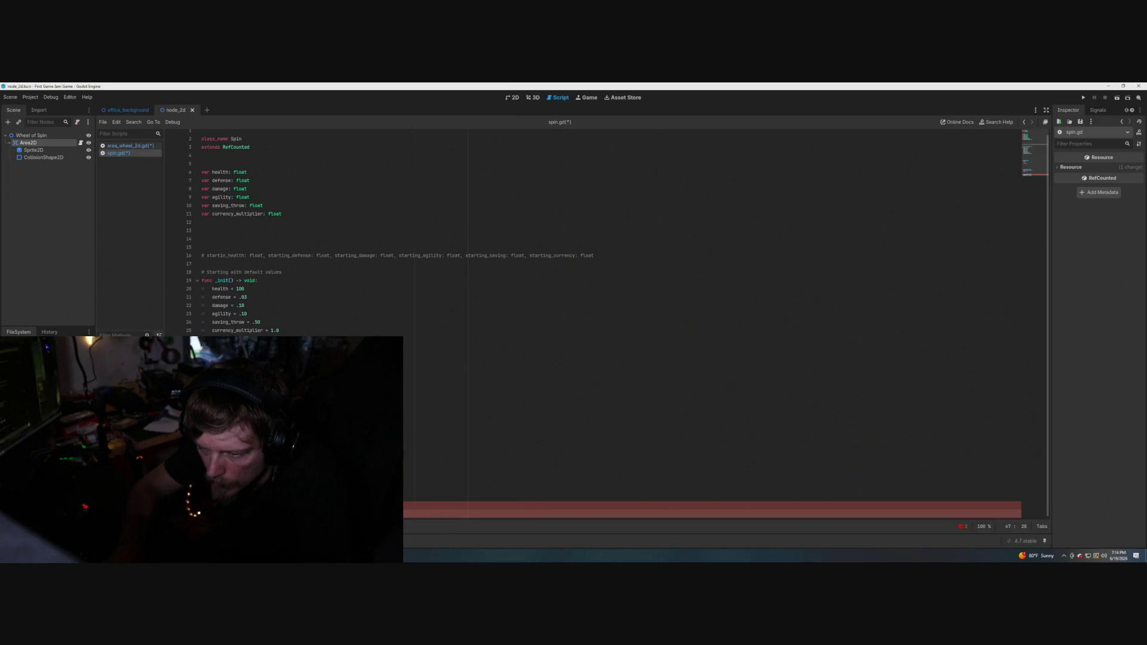
{"action": "key", "text": "Return"}
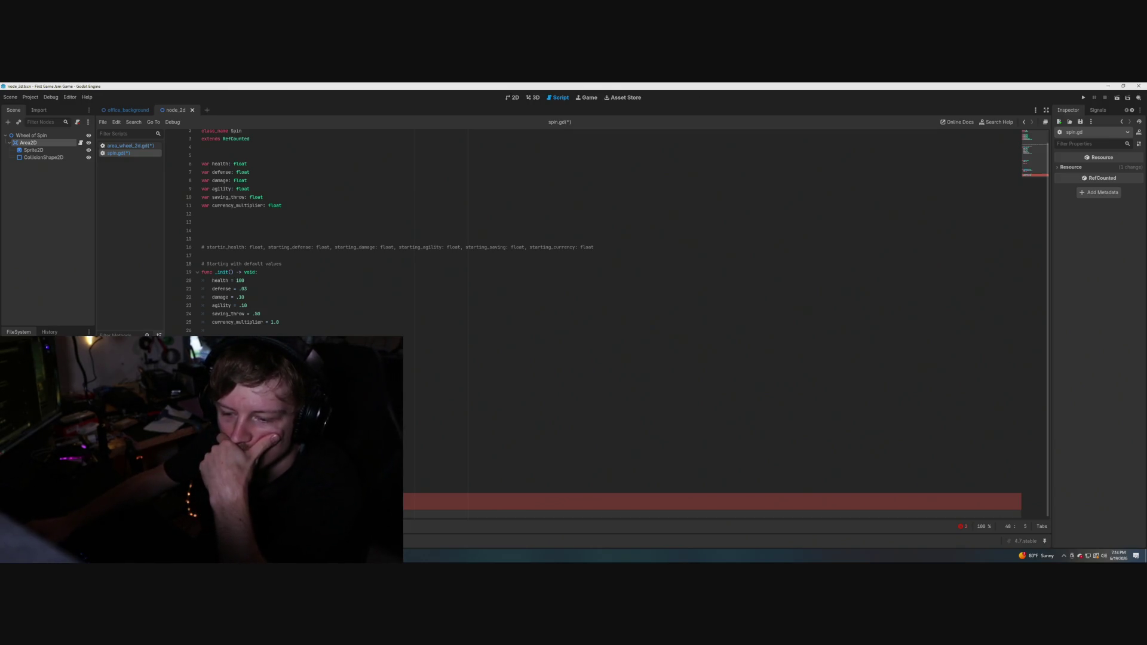
{"action": "left_click", "coordinate": [255, 506]}
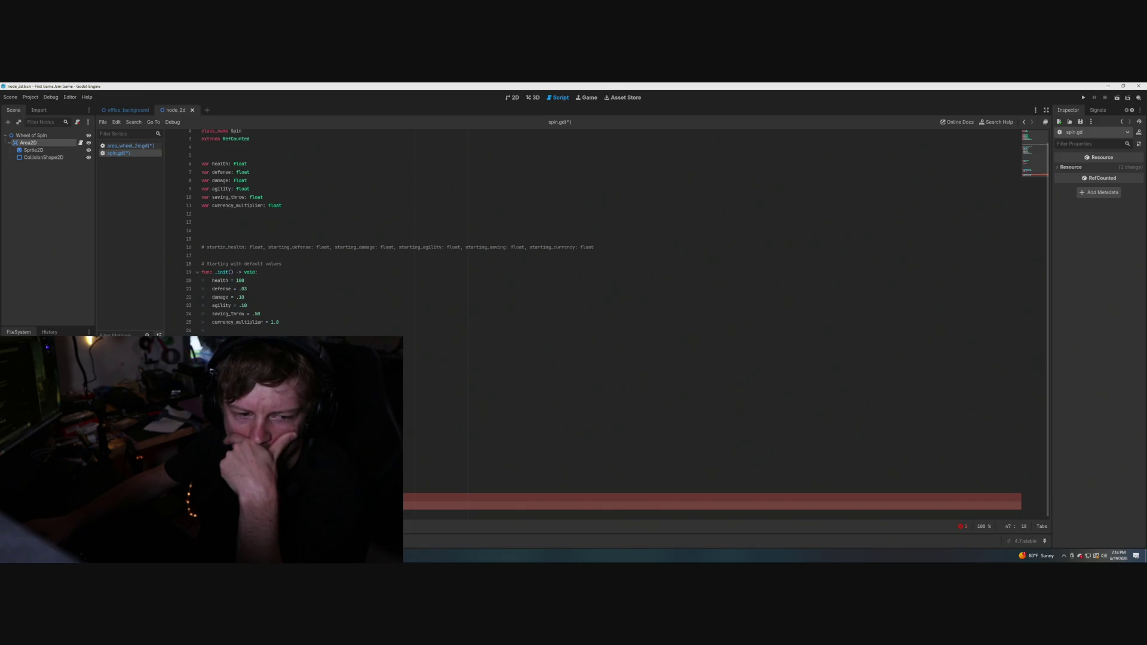
{"action": "key", "text": "alt+F1"}
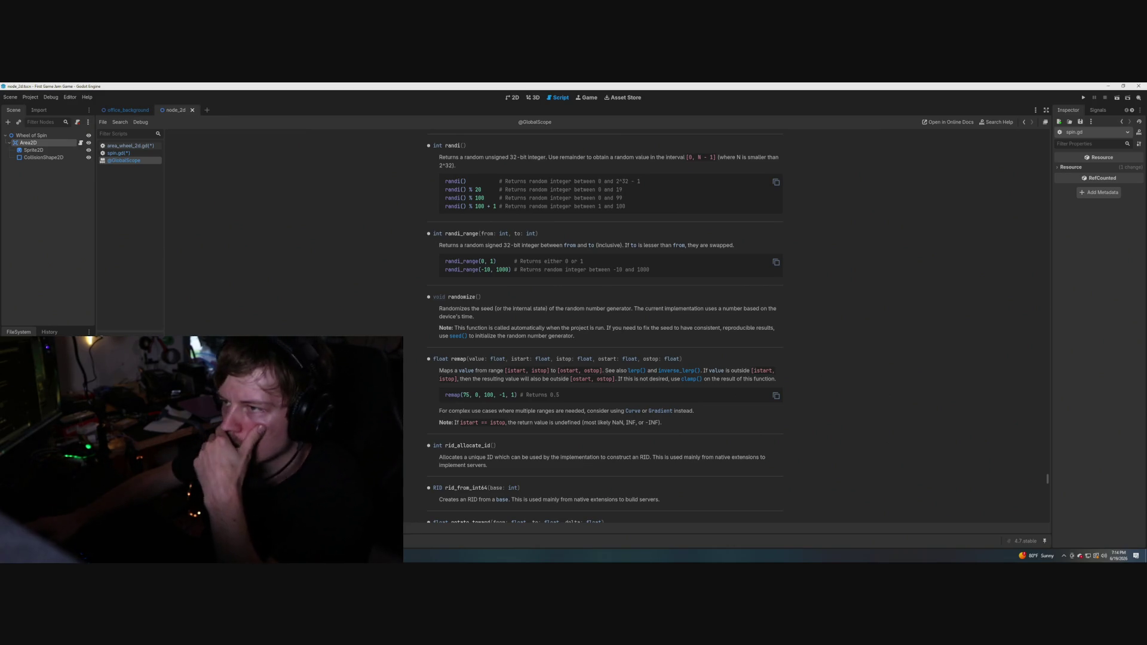
Use starting_health on line 47 and add a return self line to spin().
{"action": "left_click", "coordinate": [133, 154]}
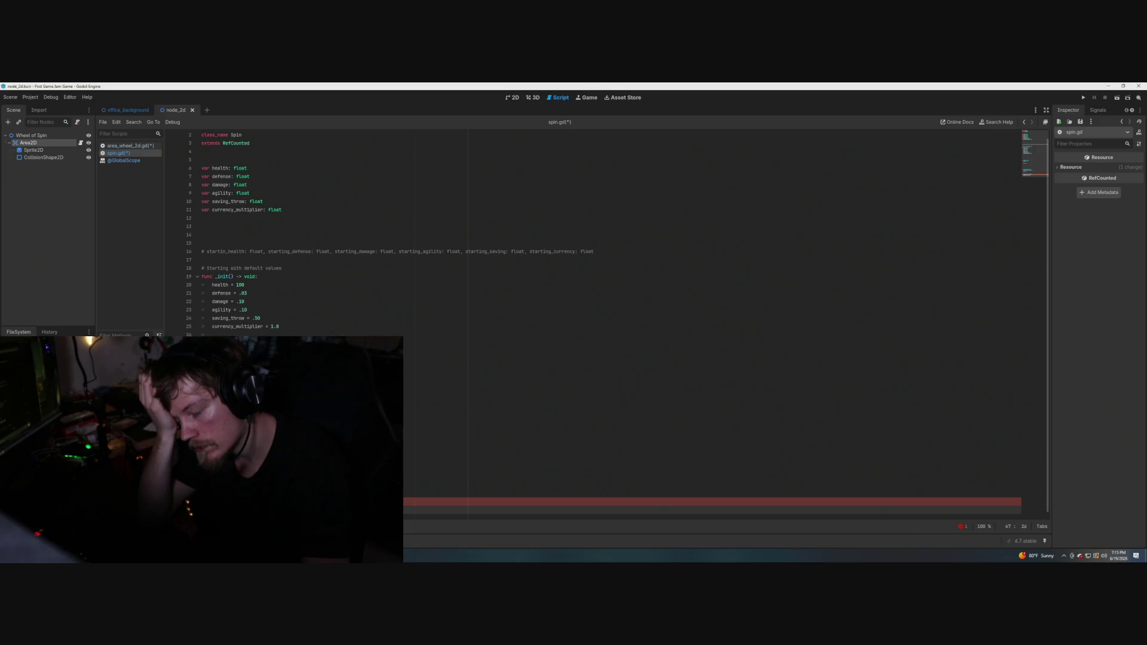
{"action": "key", "text": "BackSpace"}
{"action": "key", "text": "BackSpace"}
{"action": "key", "text": "BackSpace"}
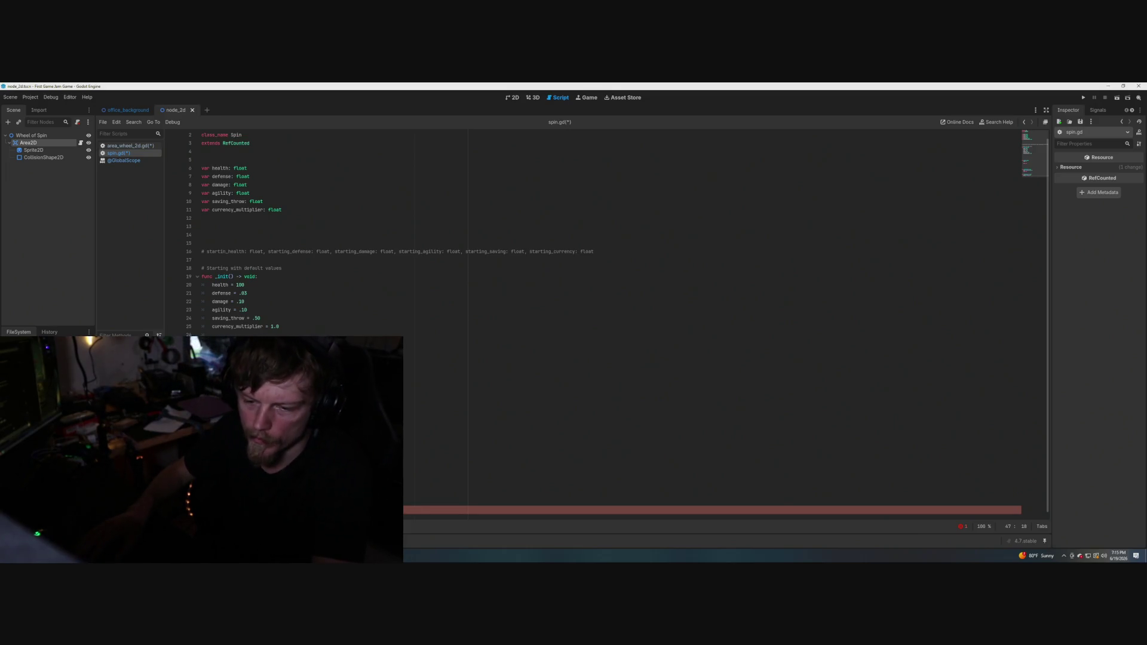
{"action": "type", "text": "starting_heal"}
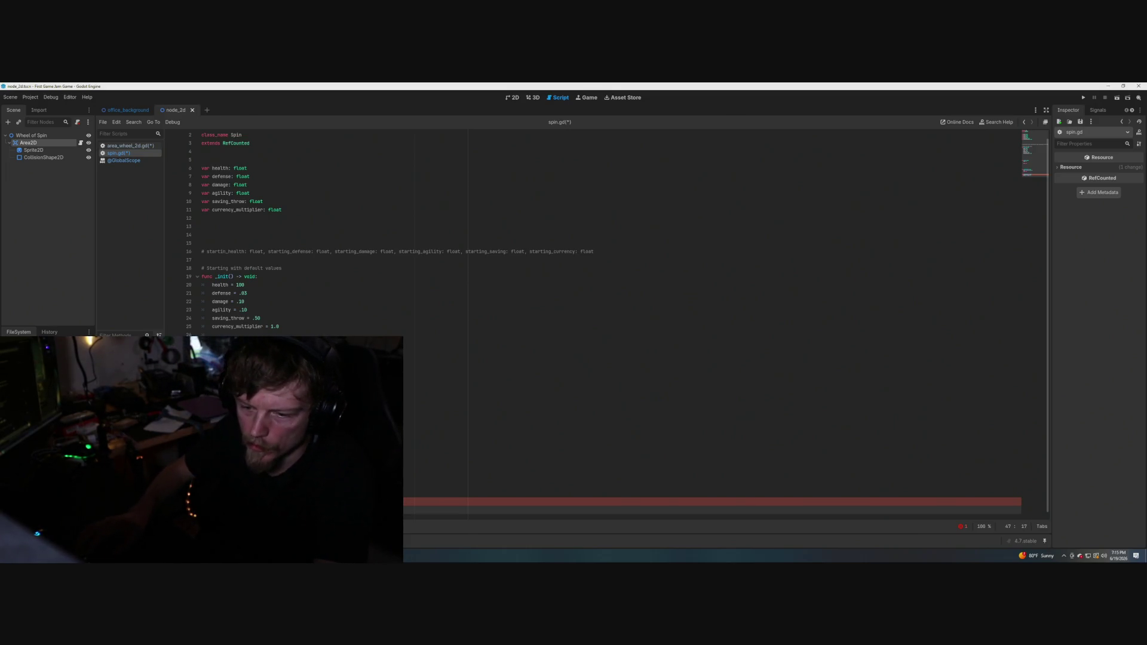
{"action": "type", "text": "t"}
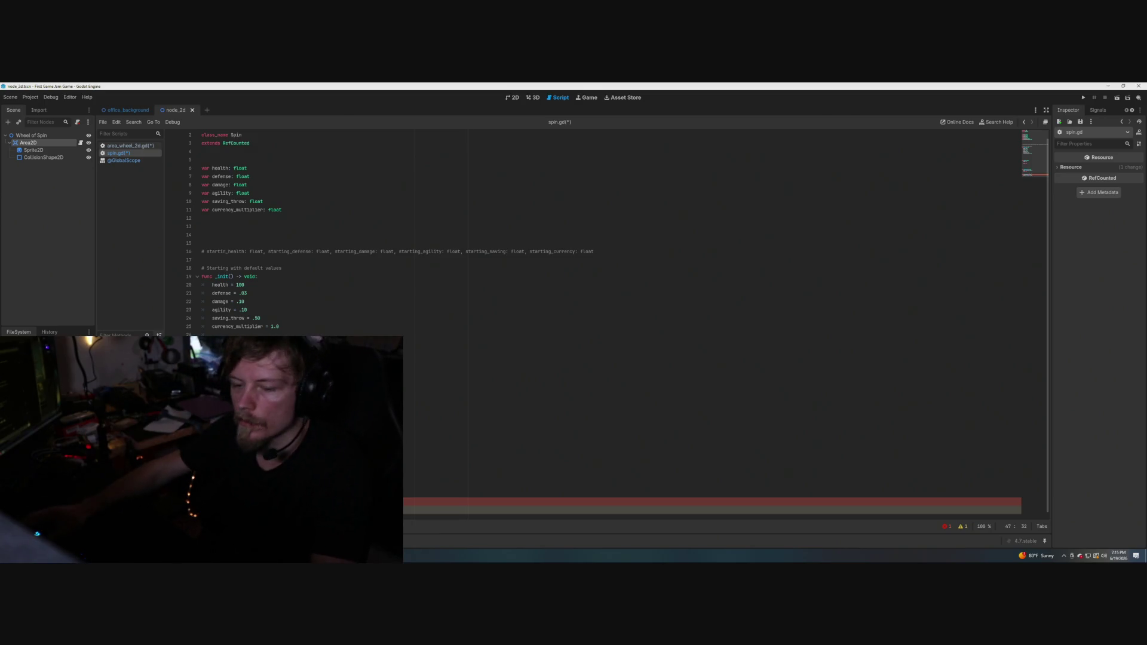
{"action": "scroll", "coordinate": [597, 299], "scroll_direction": "down", "scroll_amount": 1}
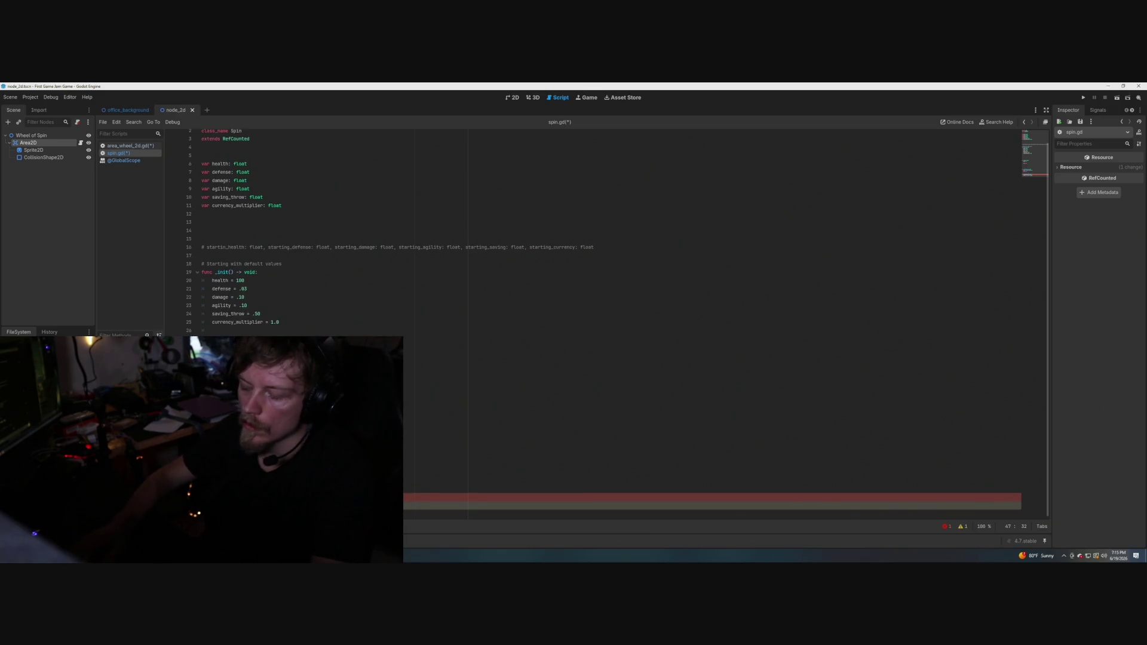
{"action": "key", "text": "Return"}
{"action": "key", "text": "Return"}
{"action": "type", "text": "return self"}
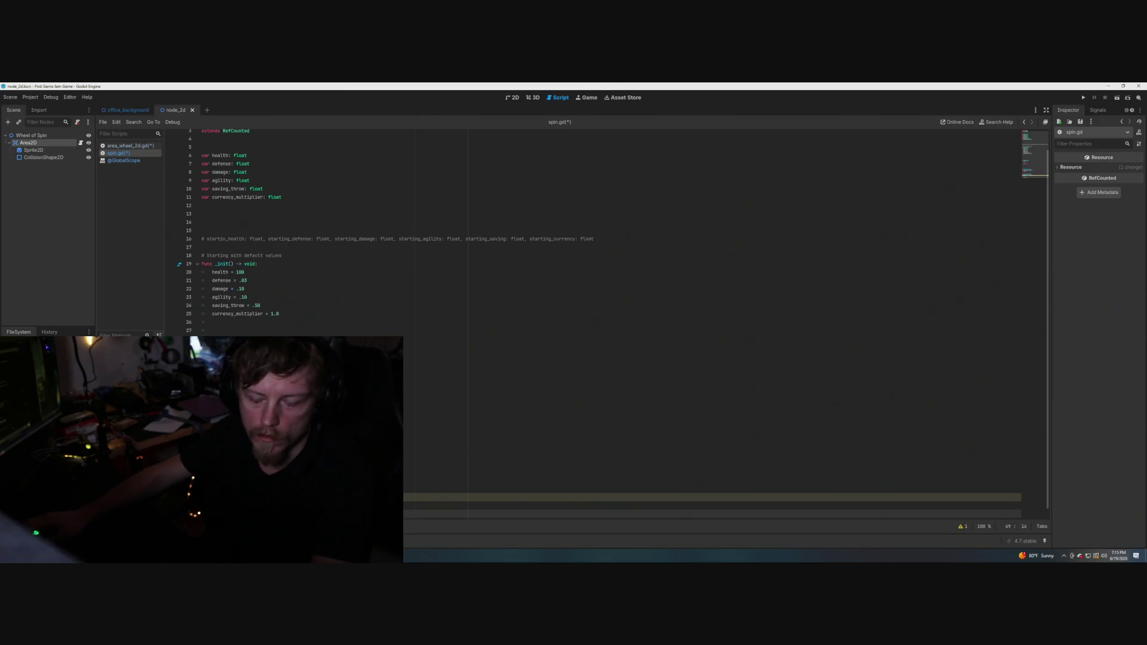
Open the details of the remaining script warning in the status bar.
{"action": "left_click", "coordinate": [257, 465]}
{"action": "left_click", "coordinate": [285, 497]}
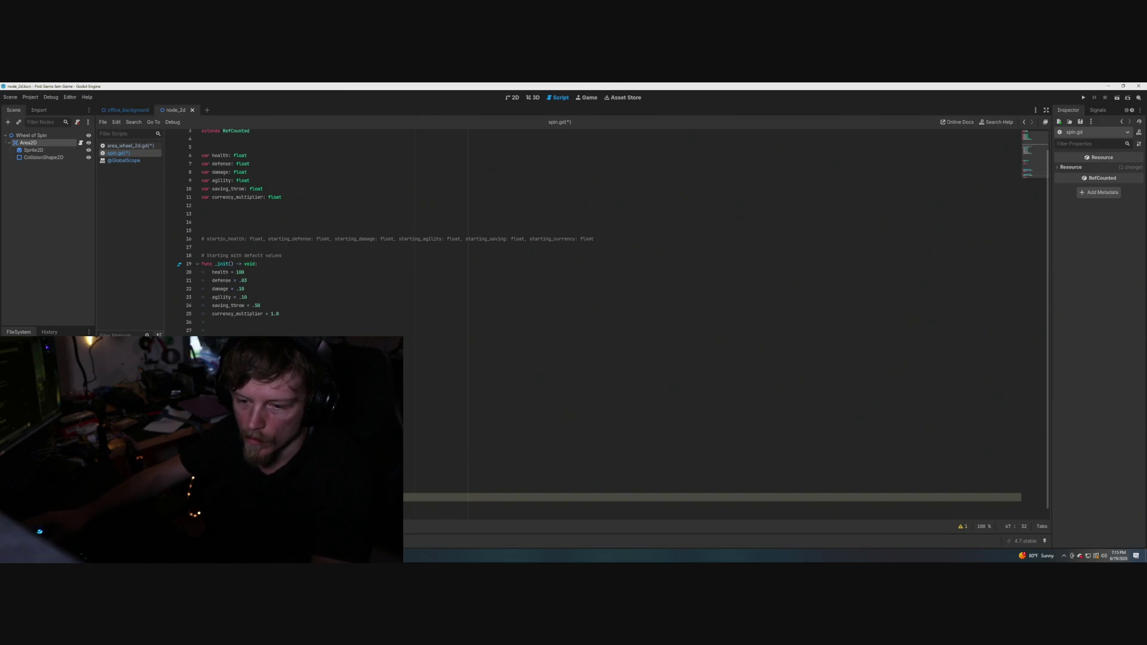
{"action": "left_click", "coordinate": [961, 526]}
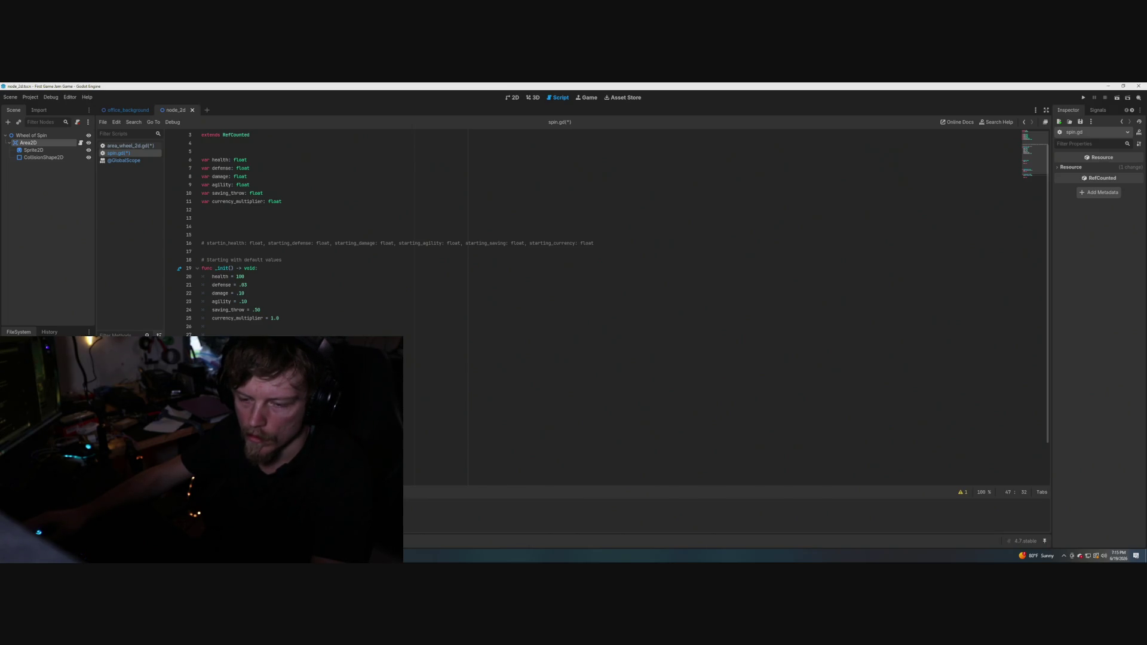
{"action": "scroll", "coordinate": [598, 298], "scroll_direction": "down", "scroll_amount": 2}
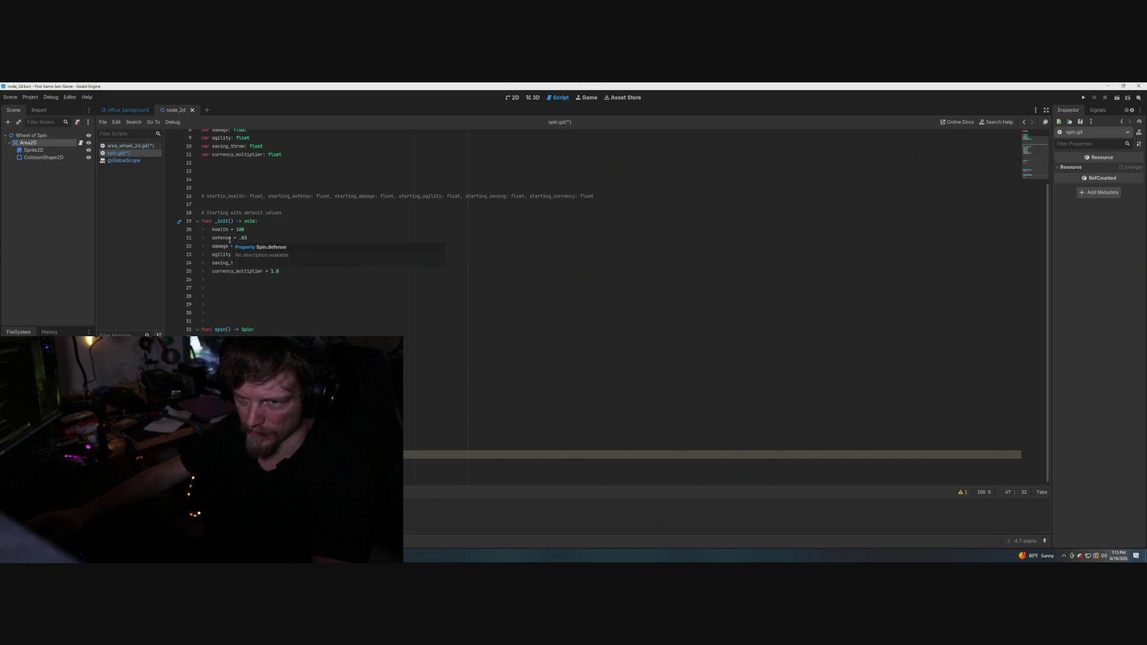
{"action": "key", "text": "Return"}
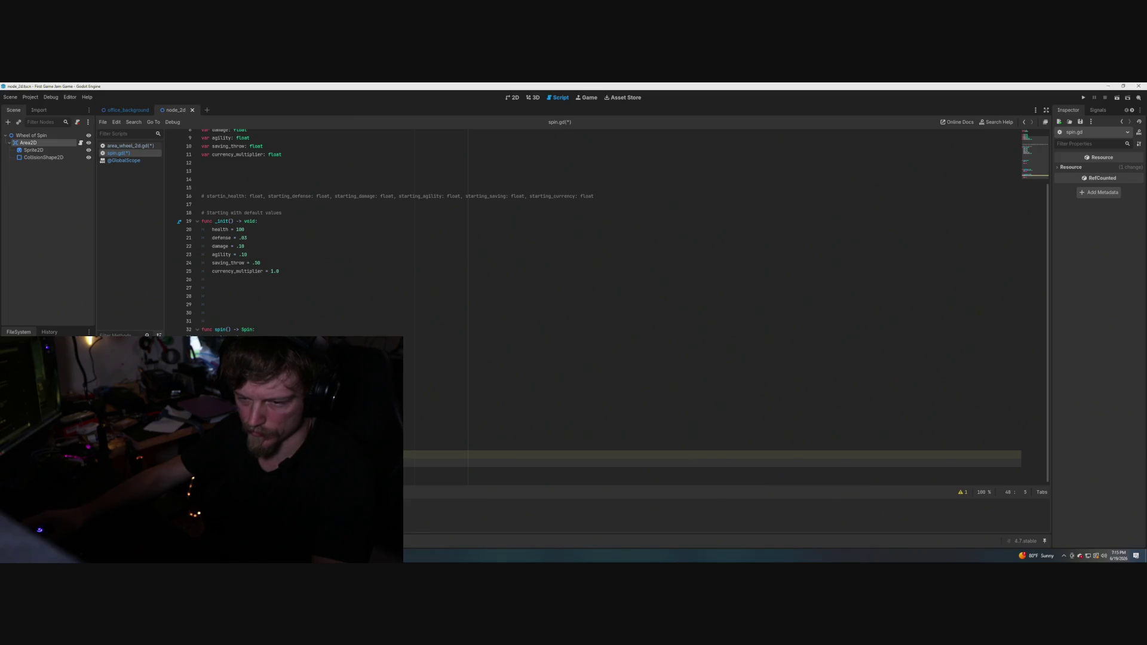
{"action": "key", "text": "BackSpace"}
{"action": "key", "text": "BackSpace"}
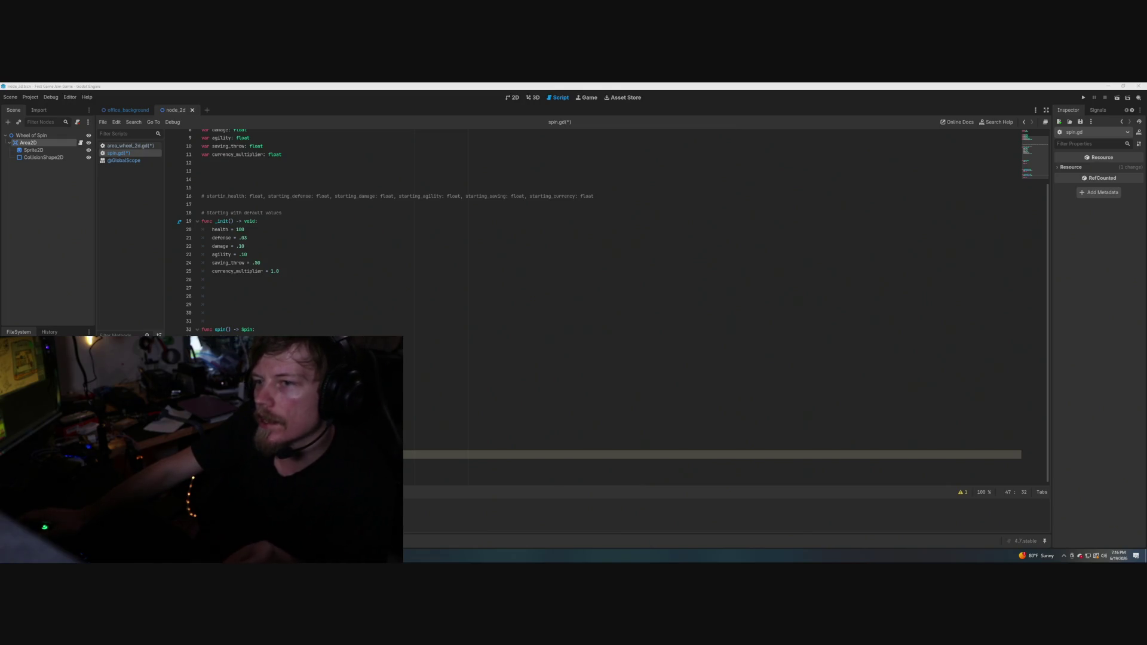
Delete a character on line 35 of spin.gd and place the caret partway into line 45.
{"action": "scroll", "coordinate": [592, 299], "scroll_direction": "up", "scroll_amount": 1}
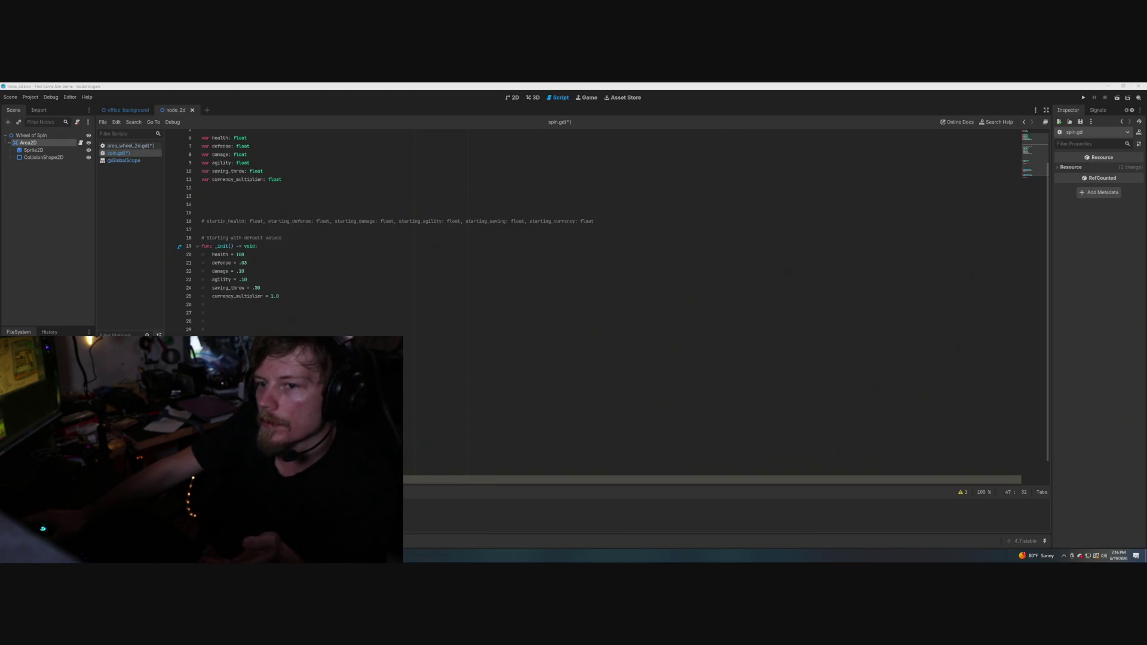
{"action": "left_click", "coordinate": [212, 329]}
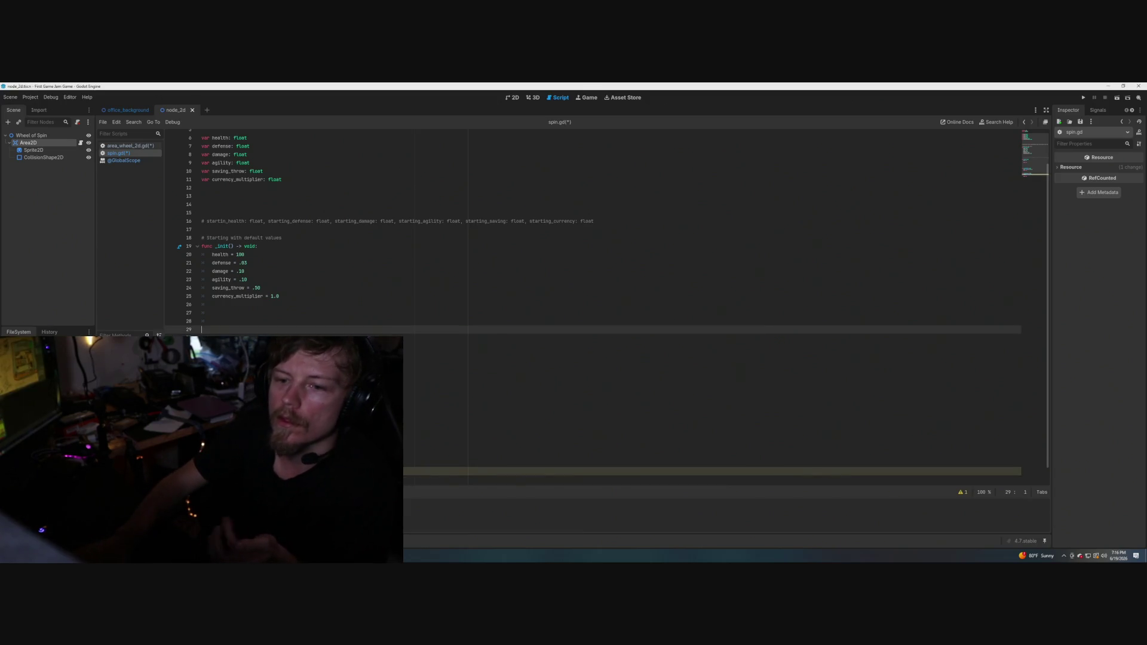
{"action": "left_click", "coordinate": [212, 321]}
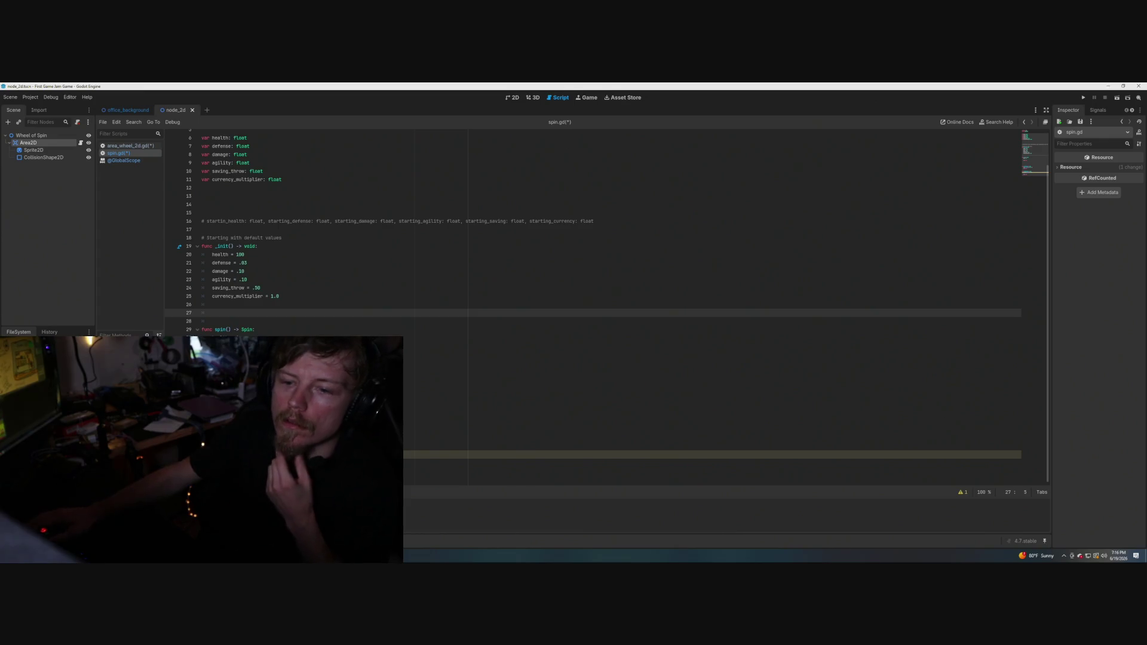
{"action": "left_click", "coordinate": [212, 379]}
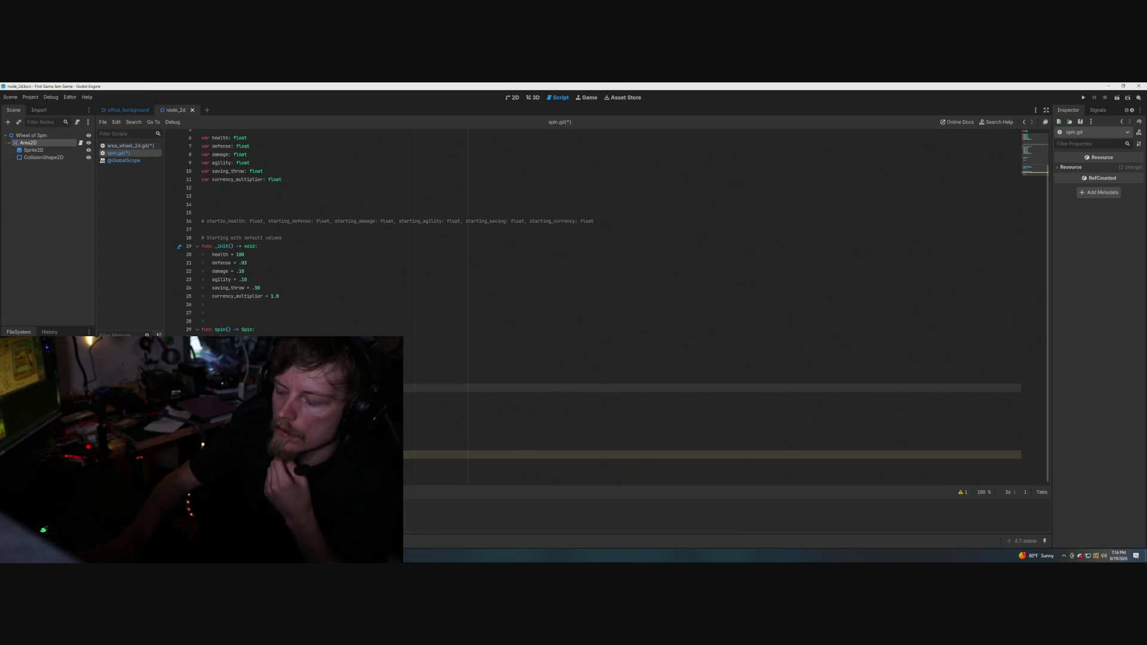
{"action": "key", "text": "Delete"}
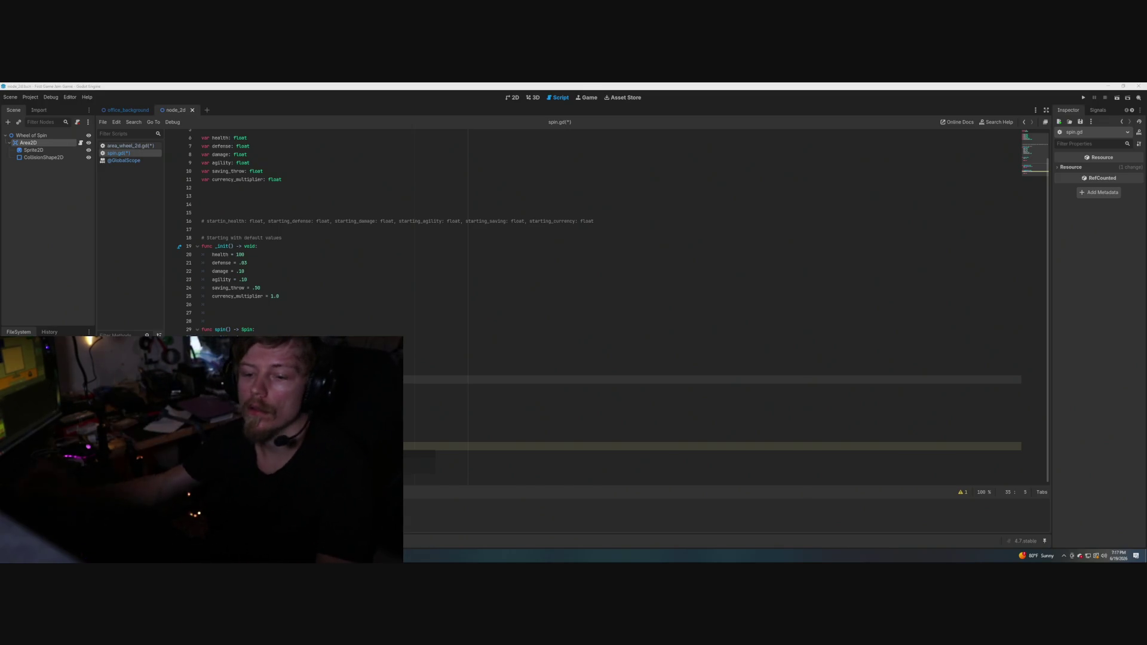
{"action": "left_click", "coordinate": [274, 396]}
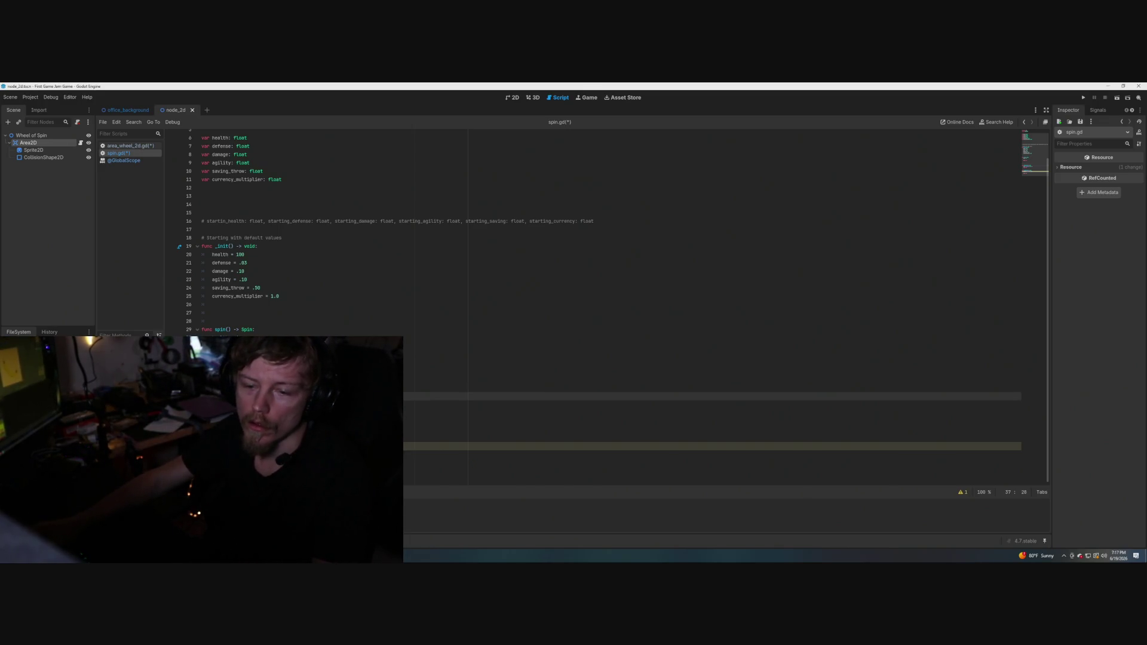
{"action": "left_click", "coordinate": [212, 455]}
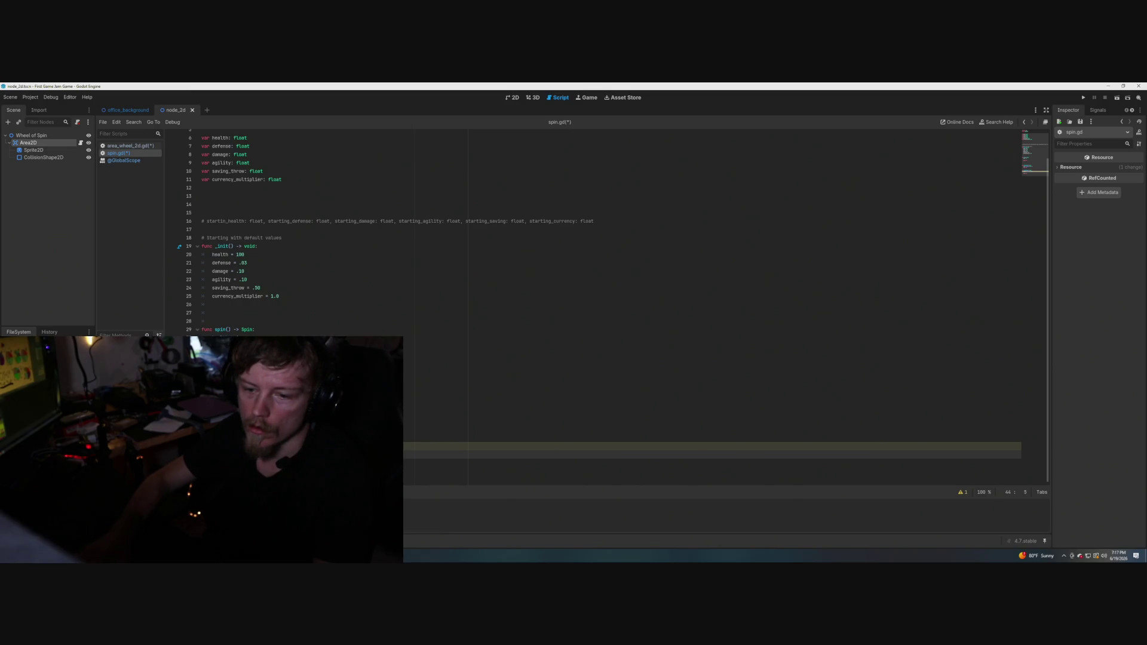
{"action": "left_click", "coordinate": [311, 446]}
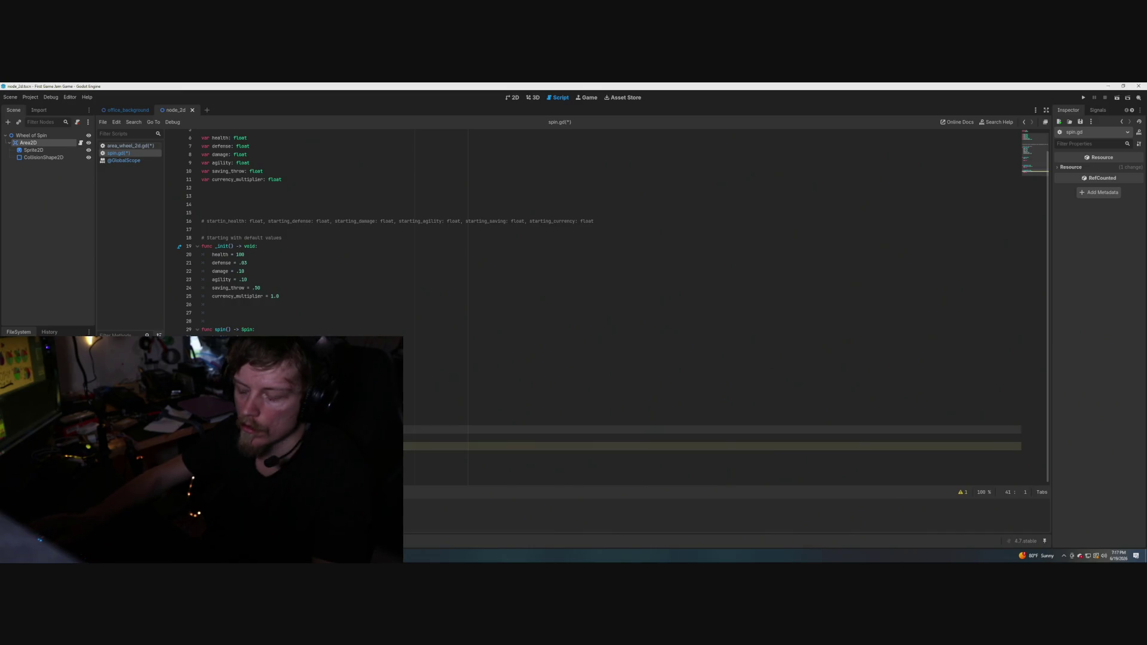
{"action": "left_click", "coordinate": [215, 421]}
{"action": "left_click", "coordinate": [284, 438]}
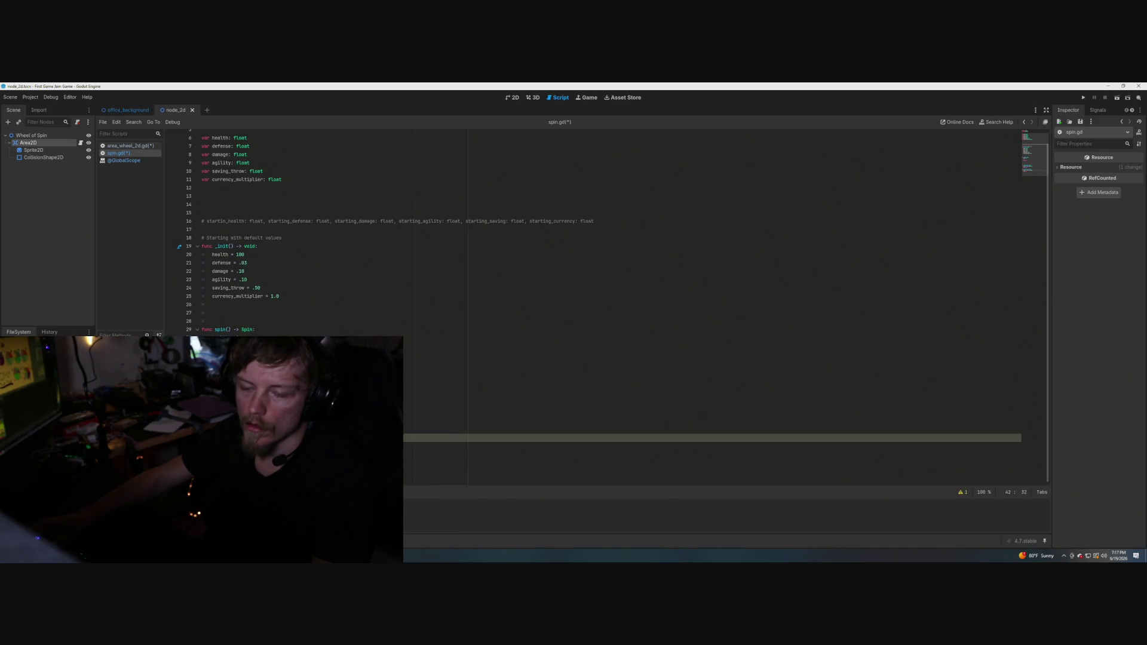
{"action": "left_click", "coordinate": [202, 446]}
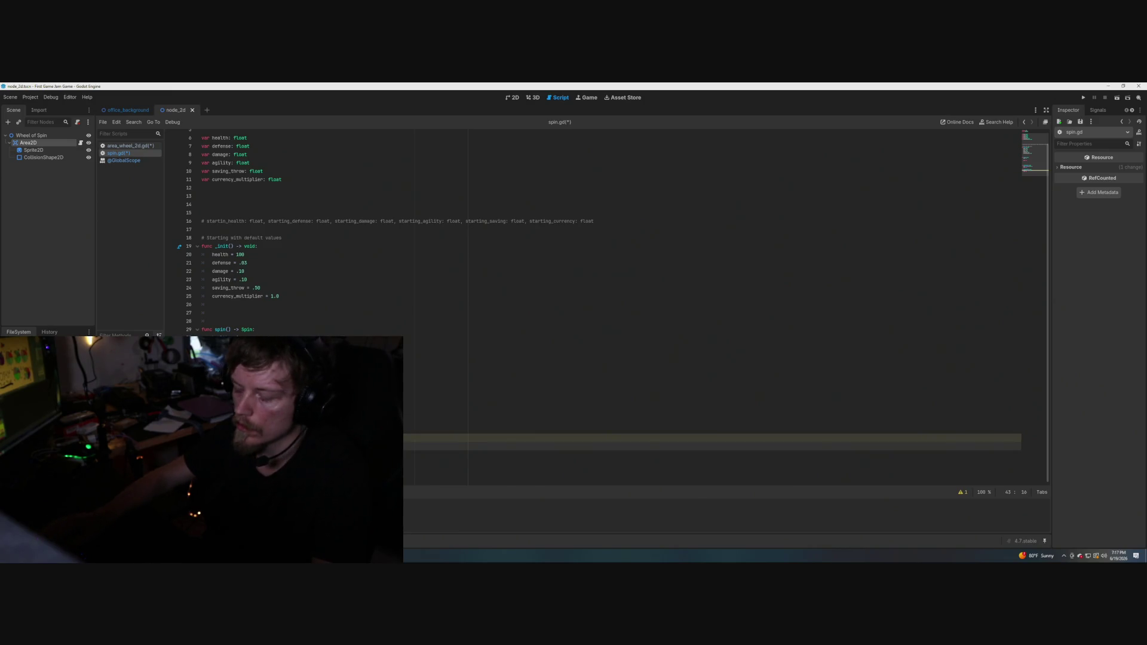
{"action": "left_click", "coordinate": [202, 463]}
{"action": "left_click", "coordinate": [228, 463]}
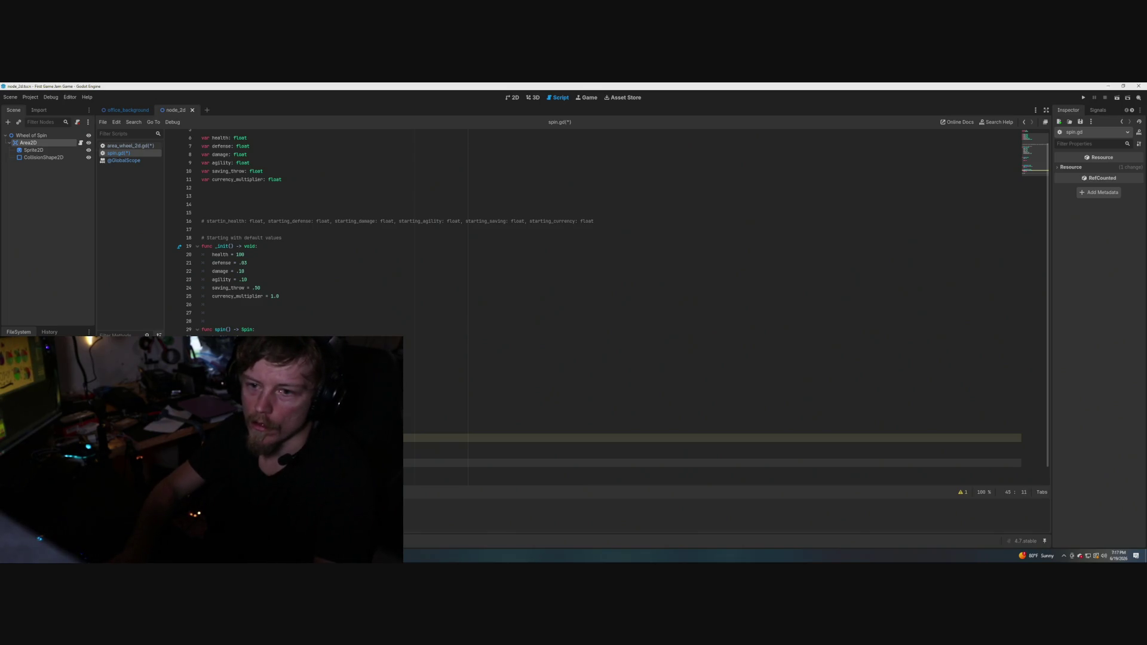
Append .new on line 45 and add var spin:float = 1 on a new line.
{"action": "type", "text": ".new"}
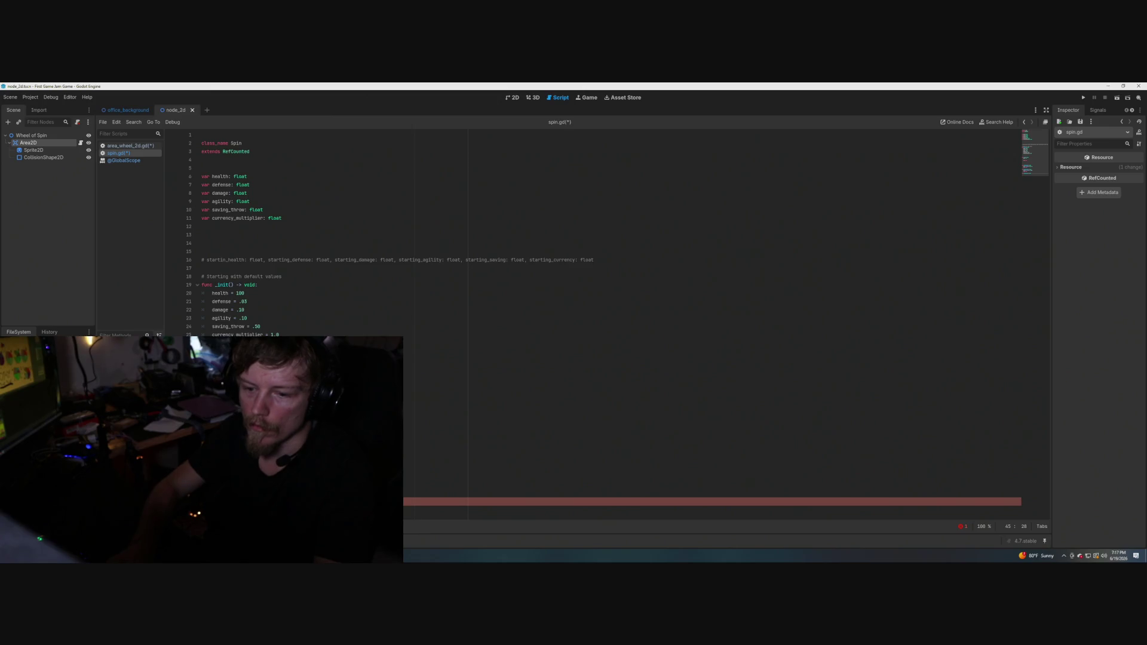
{"action": "key", "text": "Return"}
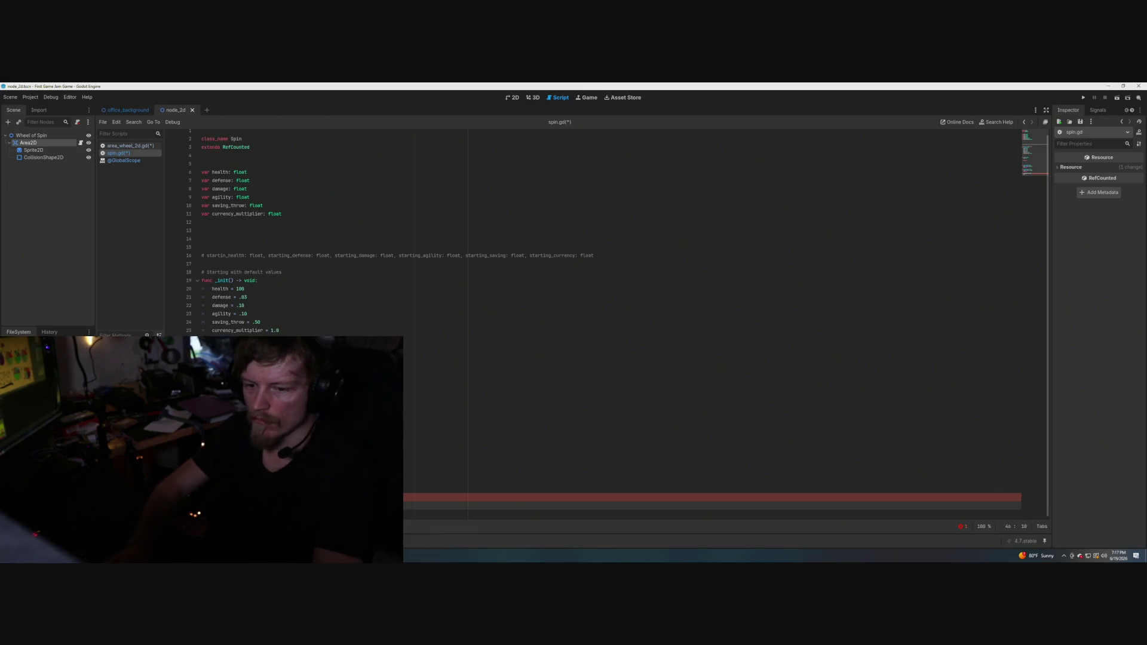
{"action": "type", "text": "var spin:"}
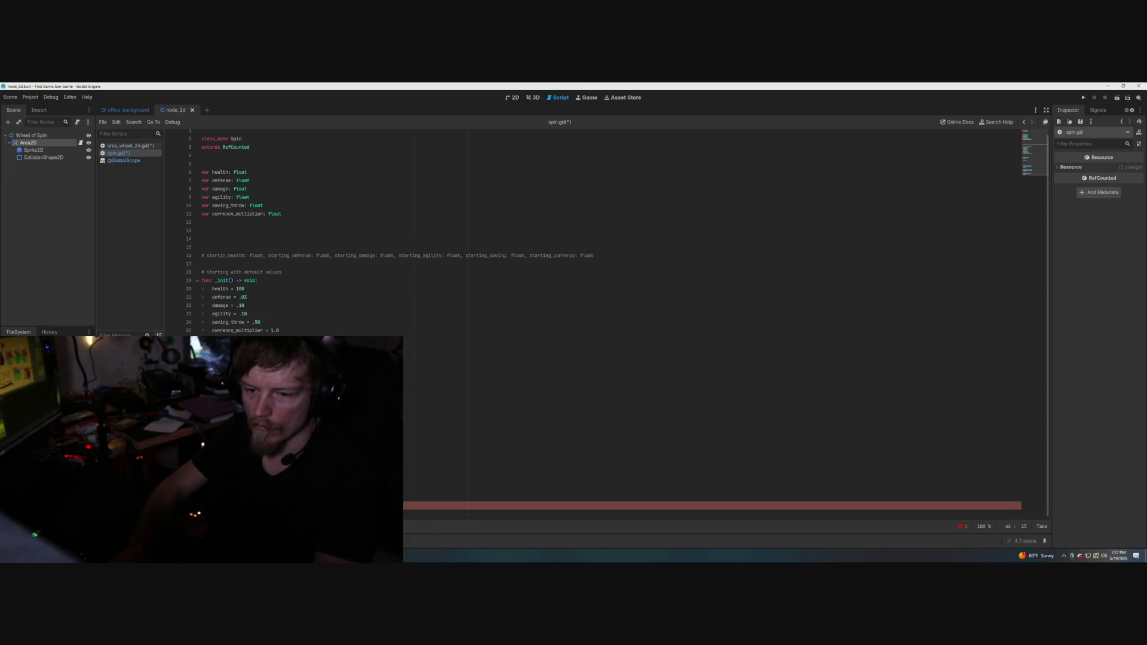
{"action": "type", "text": "float ="}
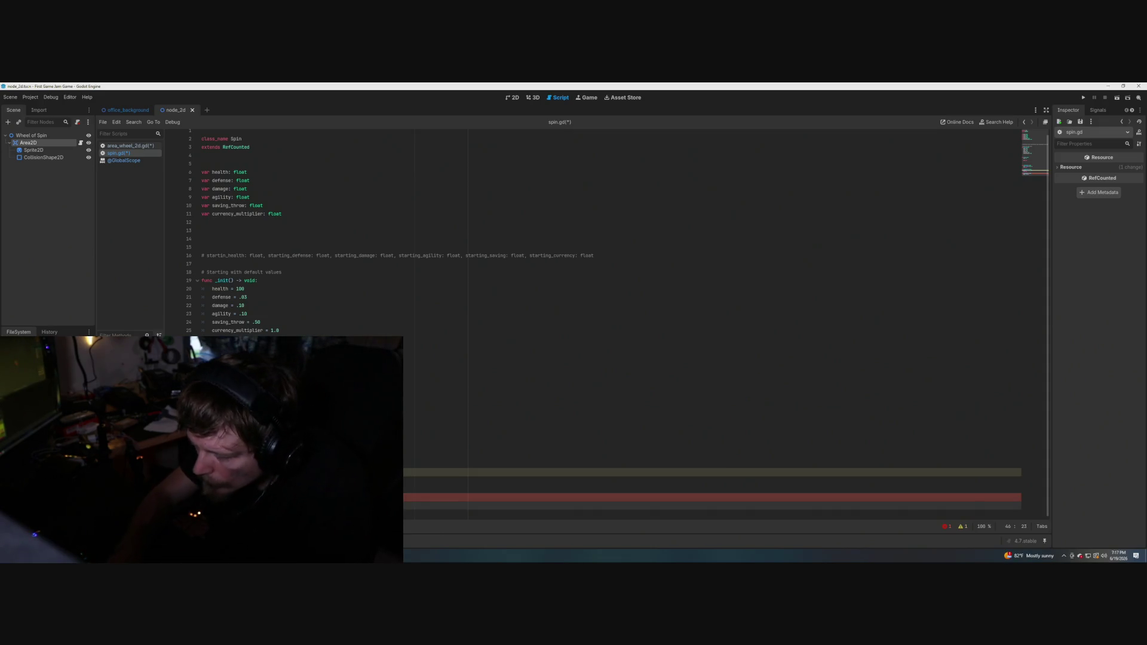
{"action": "key", "text": "XF86AudioNext"}
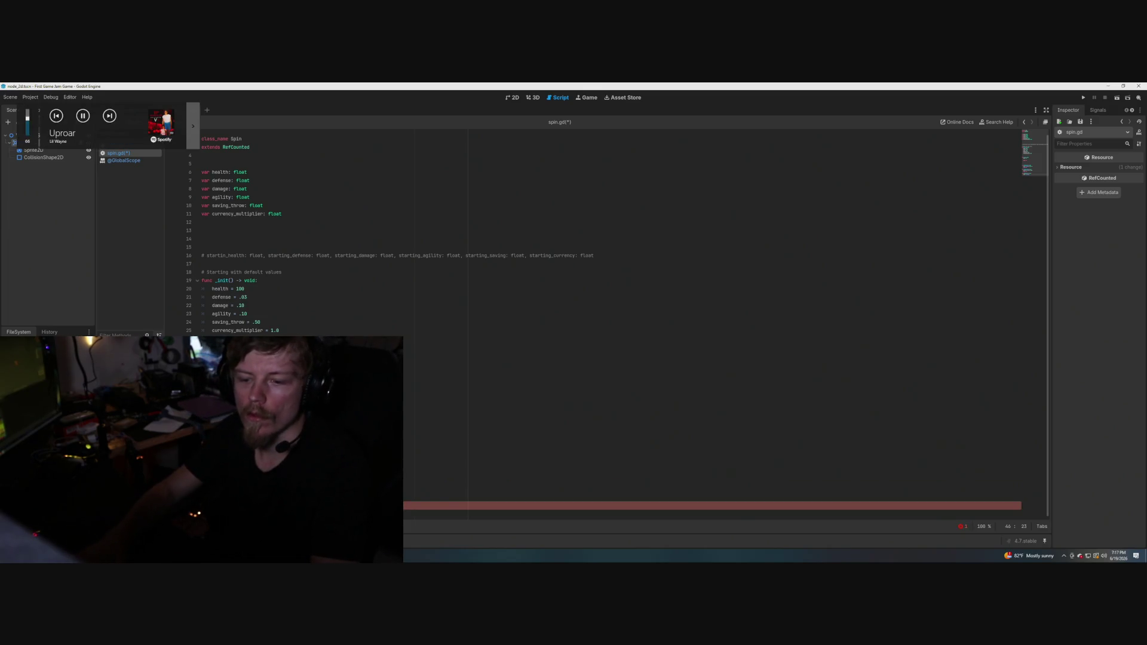
{"action": "type", "text": "1"}
{"action": "key", "text": "XF86AudioNext"}
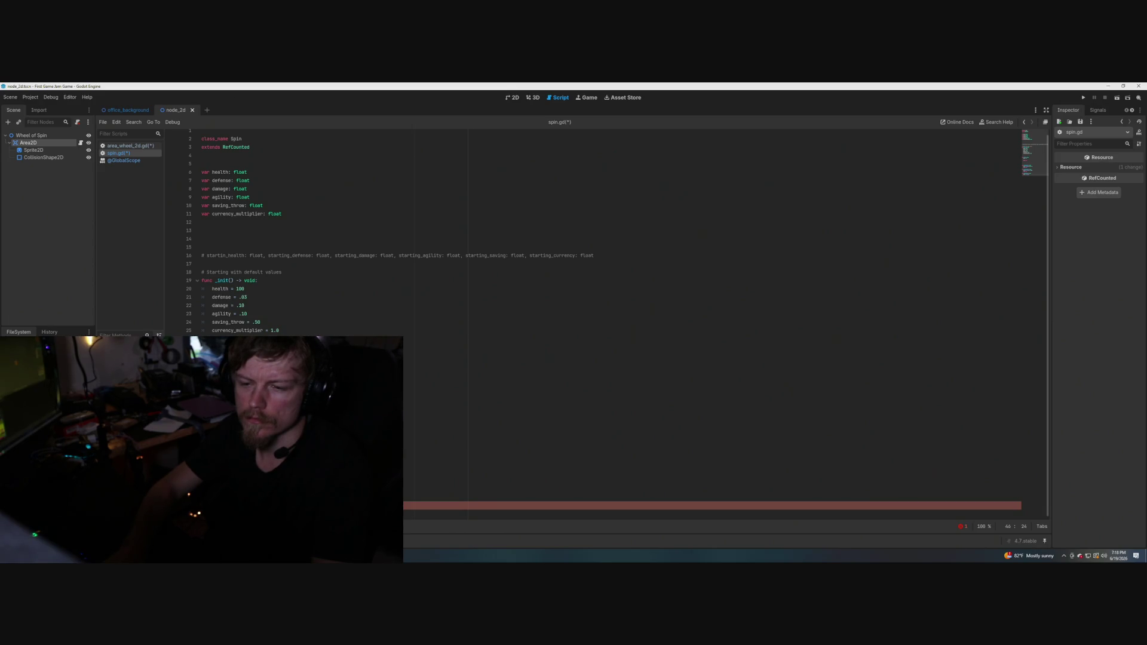
Complete the function header with ) -> void and start print(he in its body.
{"action": "type", "text": ")"}
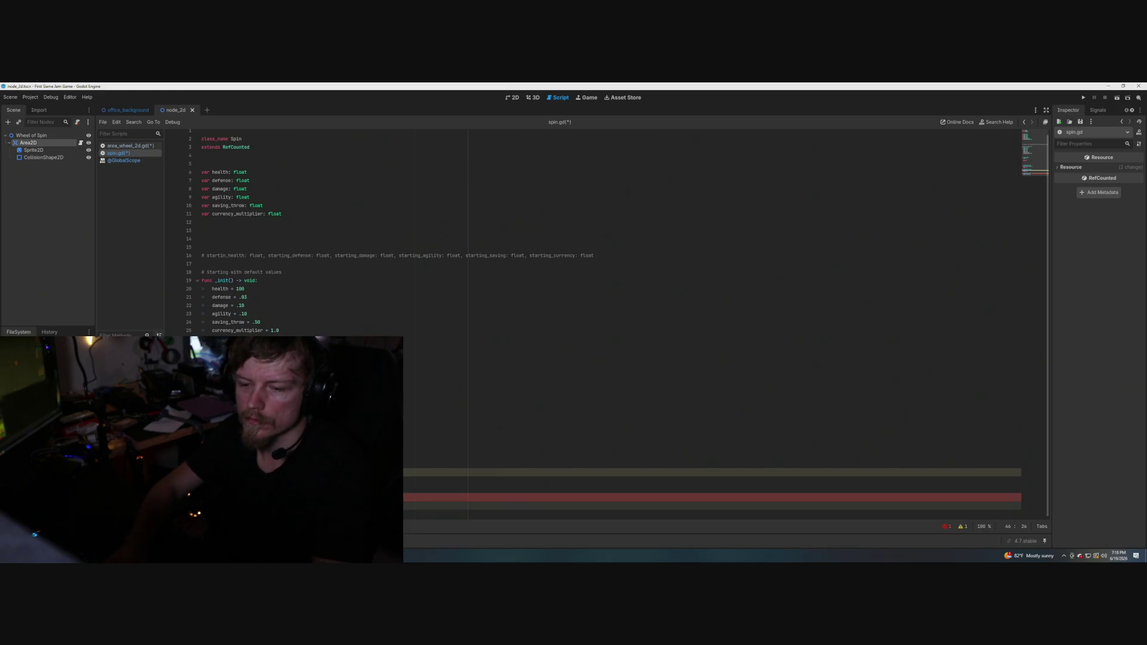
{"action": "type", "text": "->"}
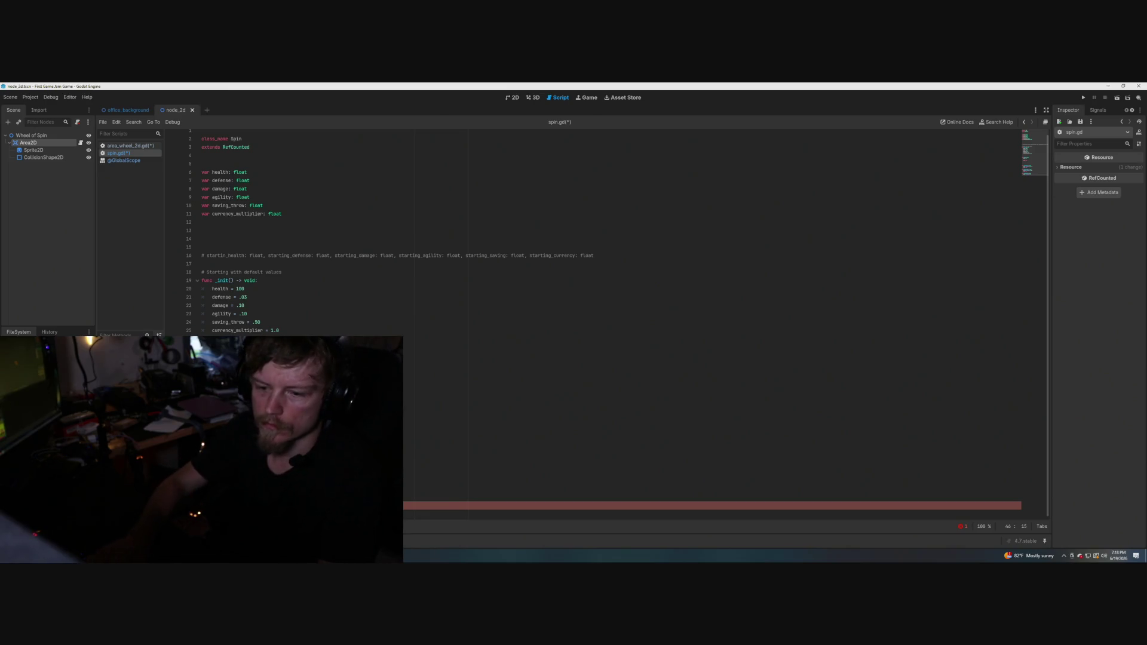
{"action": "key", "text": "Down"}
{"action": "key", "text": "Up"}
{"action": "key", "text": "End"}
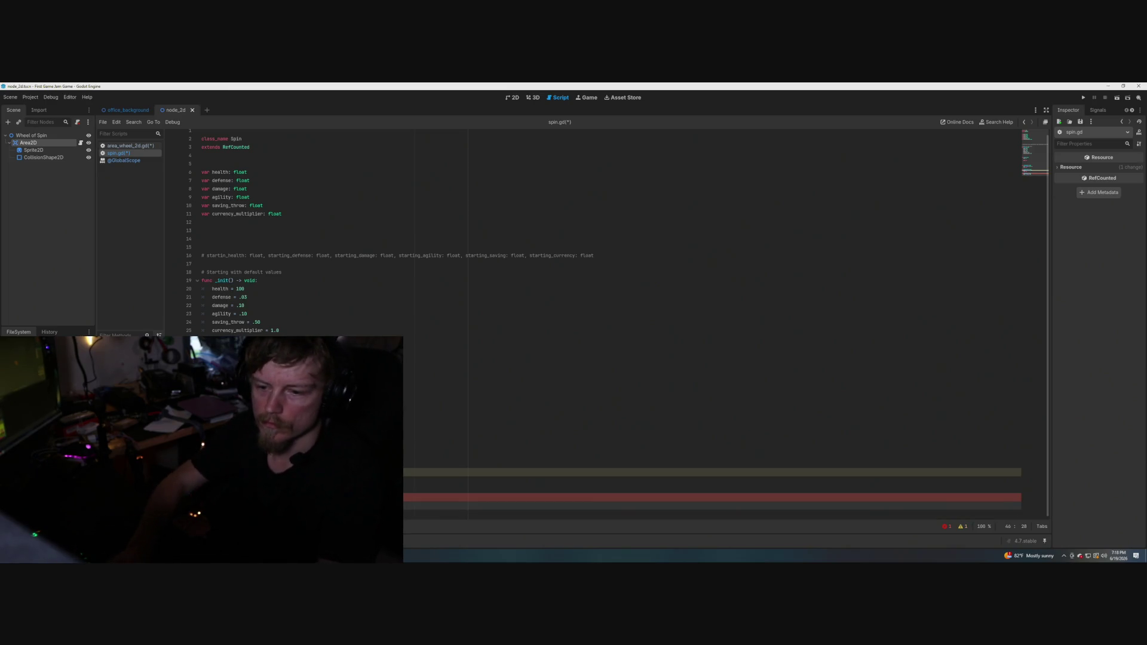
{"action": "type", "text": "vo"}
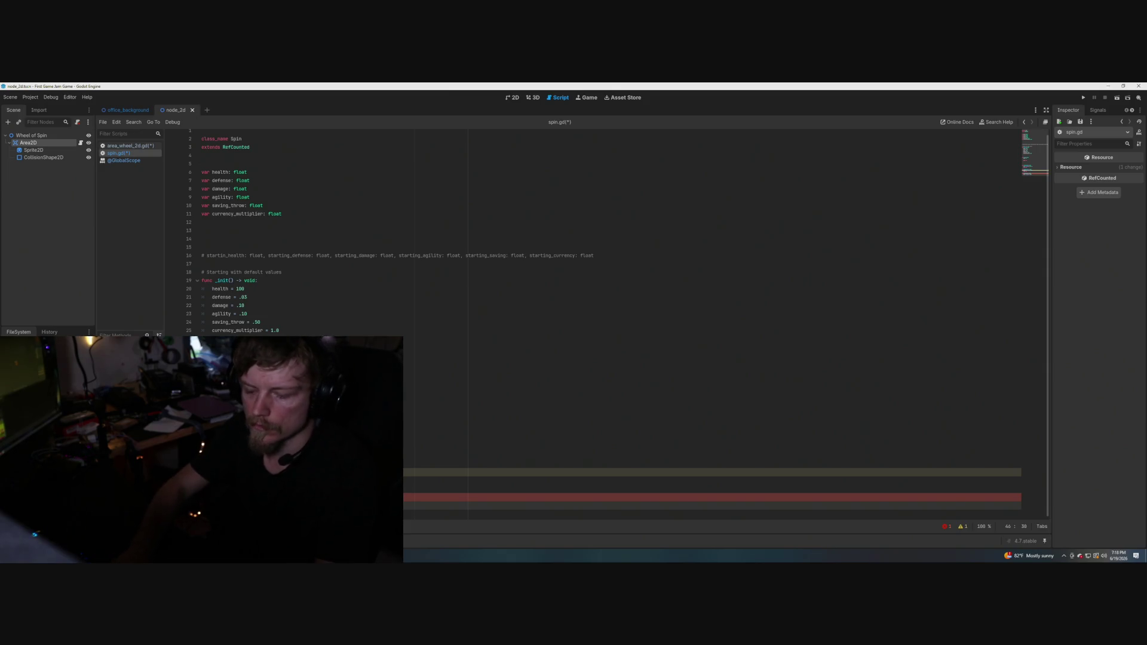
{"action": "key", "text": "Return"}
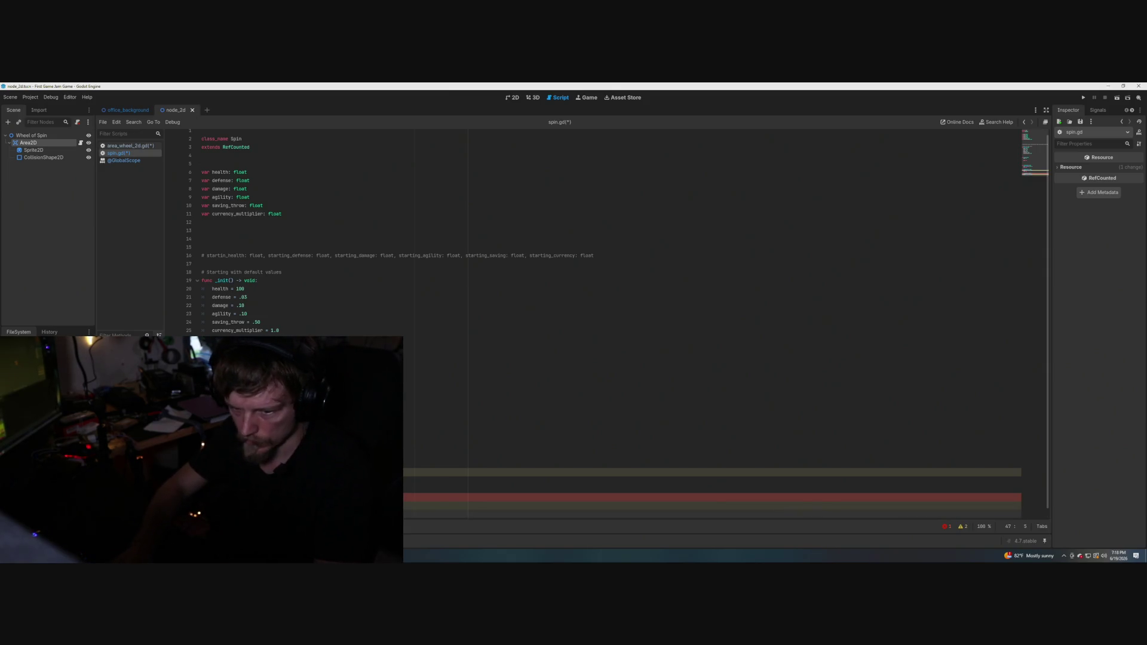
{"action": "type", "text": "print"}
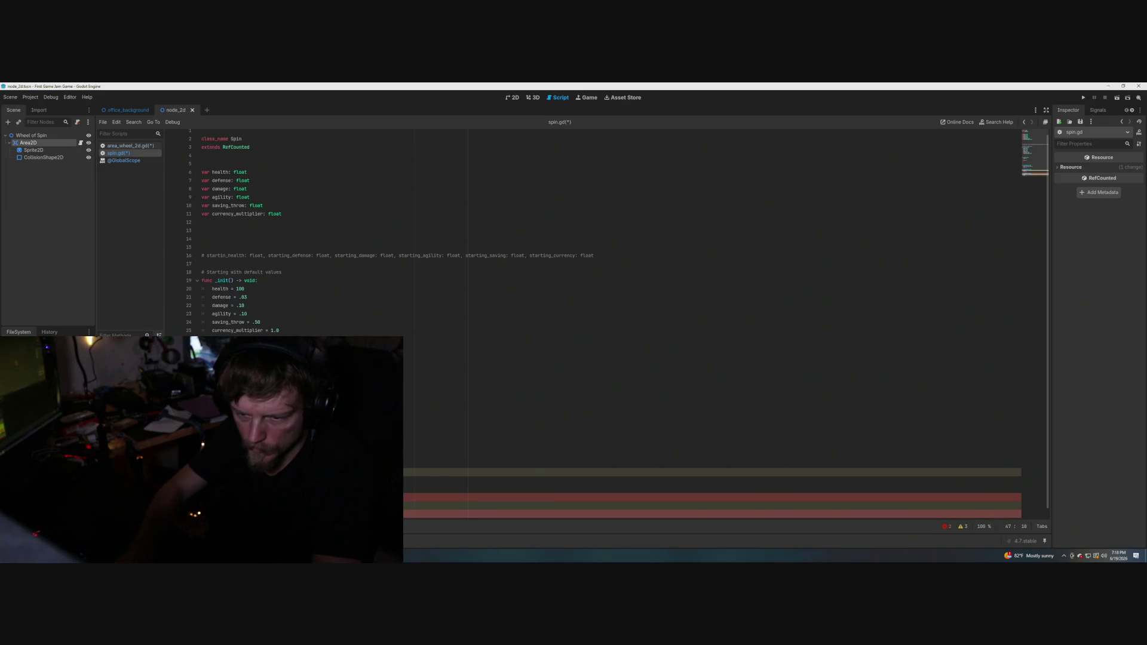
{"action": "type", "text": "(he"}
Delete the extra blank line 31 inside _init() in spin.gd.
{"action": "left_click", "coordinate": [212, 414]}
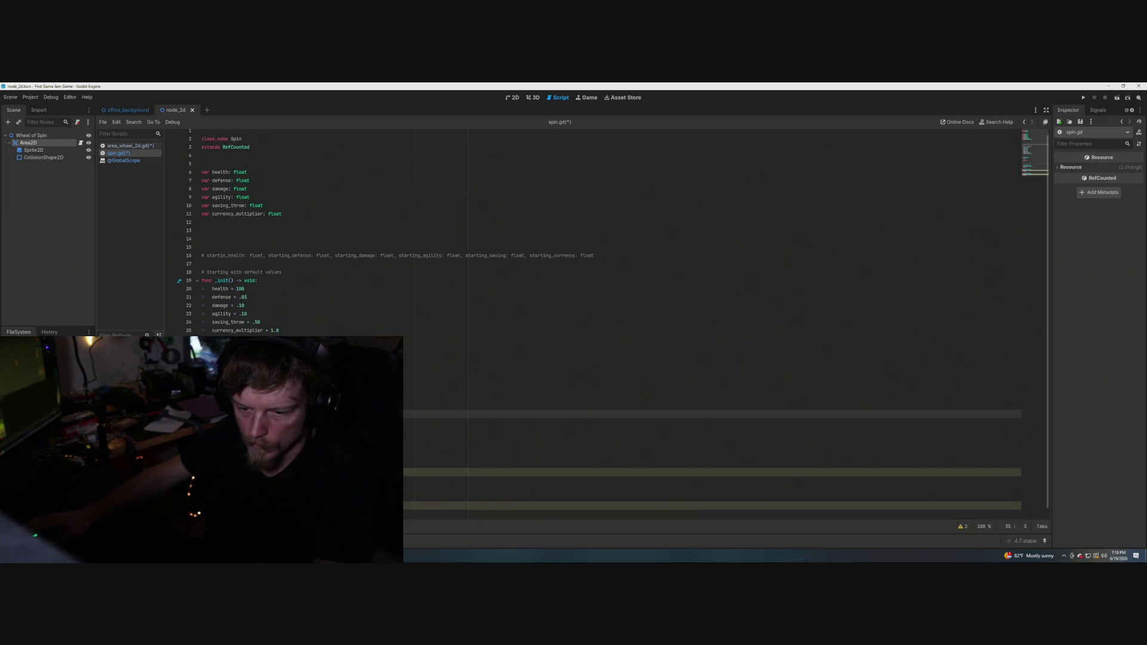
{"action": "scroll", "coordinate": [552, 321], "scroll_direction": "down", "scroll_amount": 1}
{"action": "scroll", "coordinate": [617, 321], "scroll_direction": "up", "scroll_amount": 1}
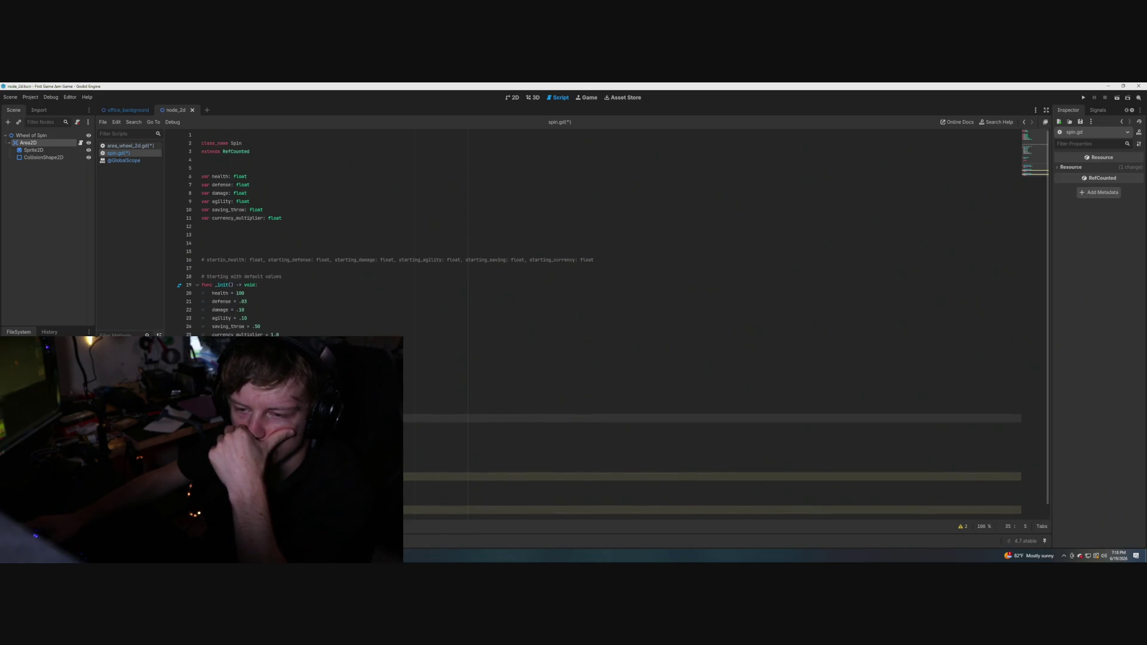
{"action": "scroll", "coordinate": [617, 321], "scroll_direction": "down", "scroll_amount": 1}
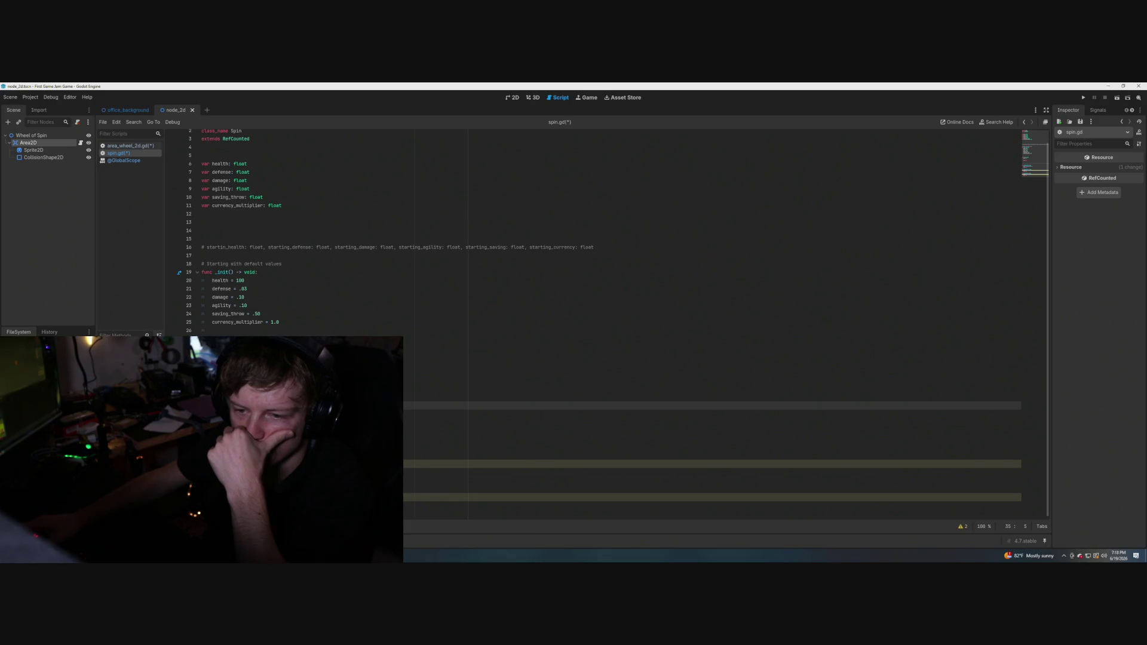
{"action": "left_click", "coordinate": [201, 372]}
{"action": "key", "text": "BackSpace"}
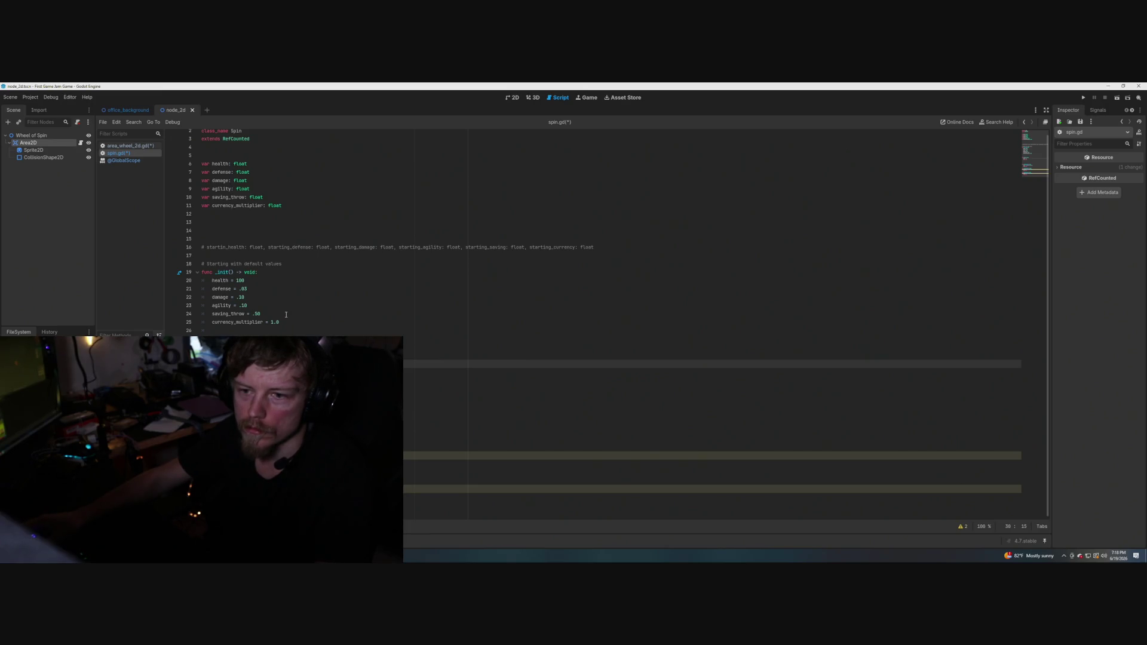
Save both modified scripts with Ctrl+S and switch to area_wheel_2d.gd.
{"action": "scroll", "coordinate": [597, 239], "scroll_direction": "up", "scroll_amount": 1}
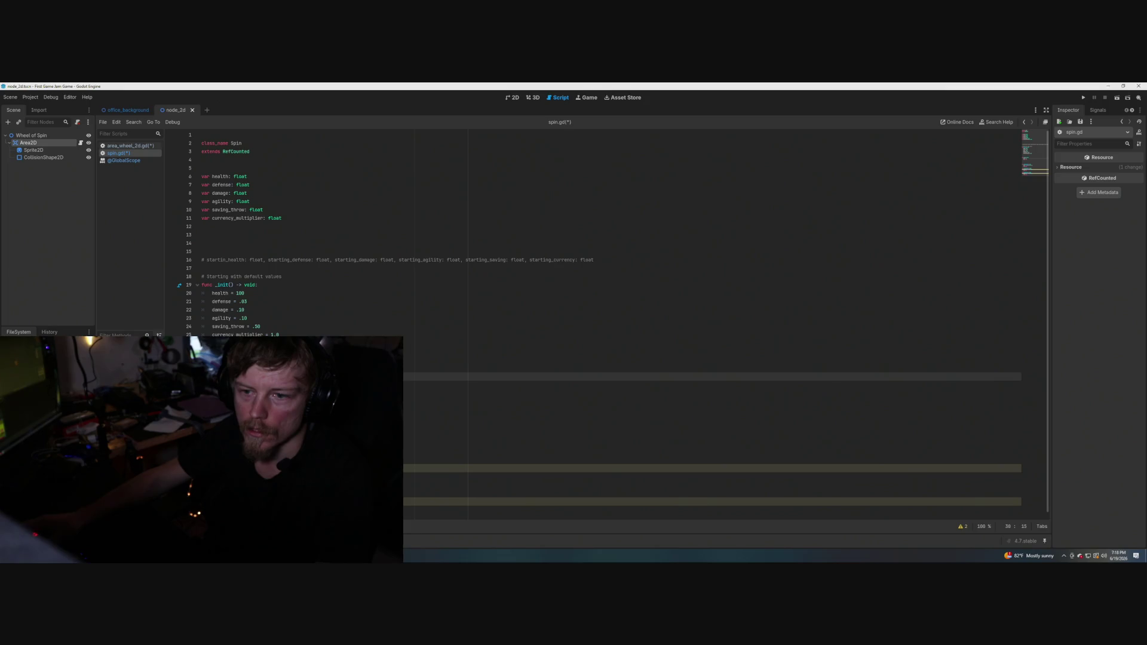
{"action": "scroll", "coordinate": [598, 239], "scroll_direction": "down", "scroll_amount": 1}
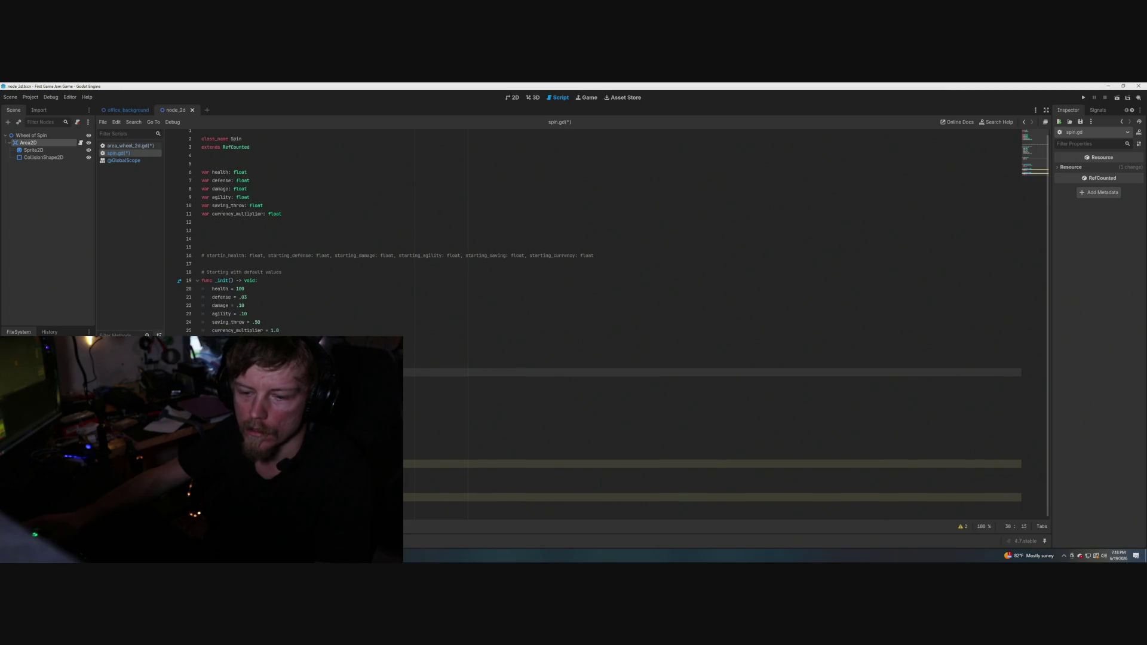
{"action": "scroll", "coordinate": [598, 239], "scroll_direction": "up", "scroll_amount": 1}
{"action": "left_click", "coordinate": [221, 359]}
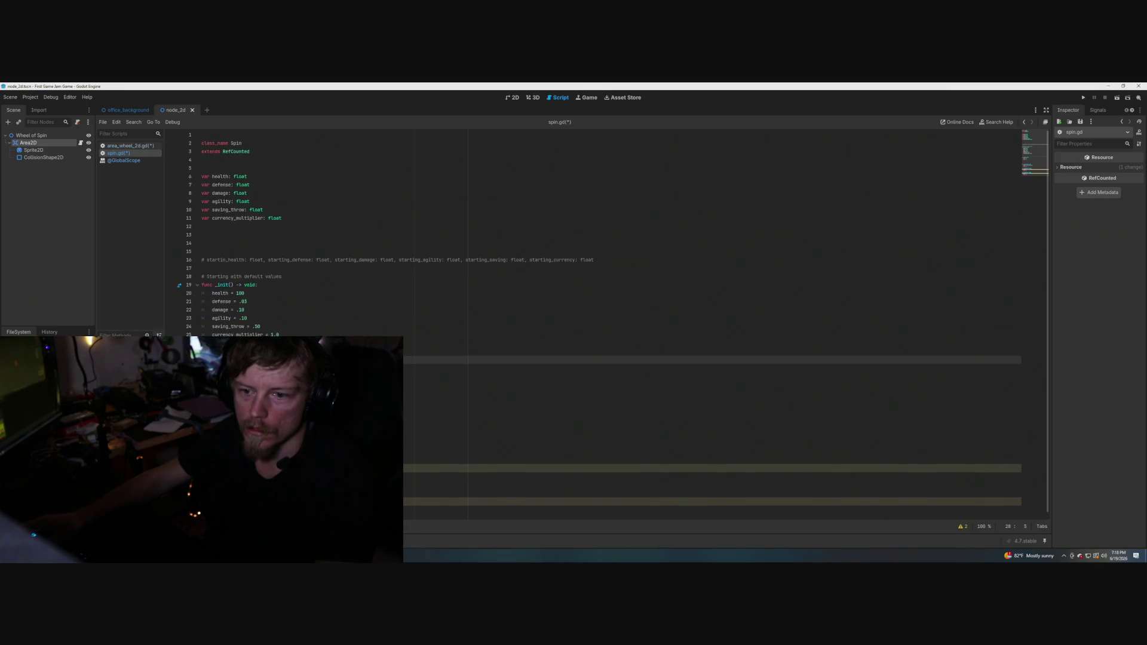
{"action": "key", "text": "ctrl+s"}
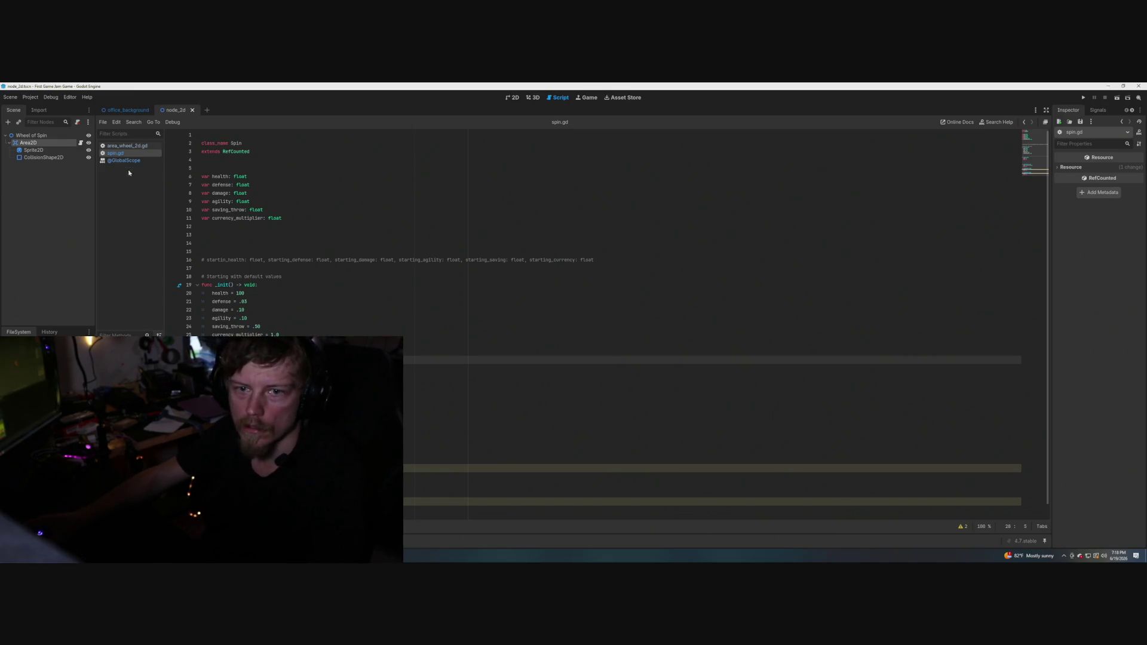
{"action": "left_click", "coordinate": [126, 147]}
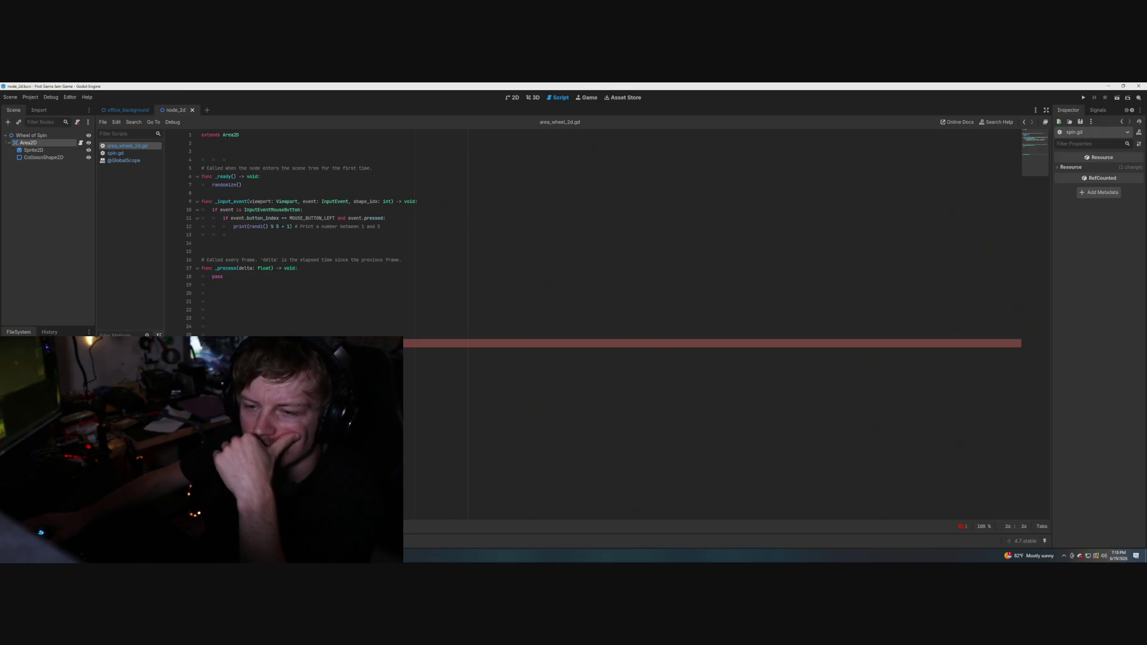
Dismiss the documentation tooltip and cut the text causing the parse error.
{"action": "mouse_move", "coordinate": [370, 344]}
{"action": "key", "text": "Return"}
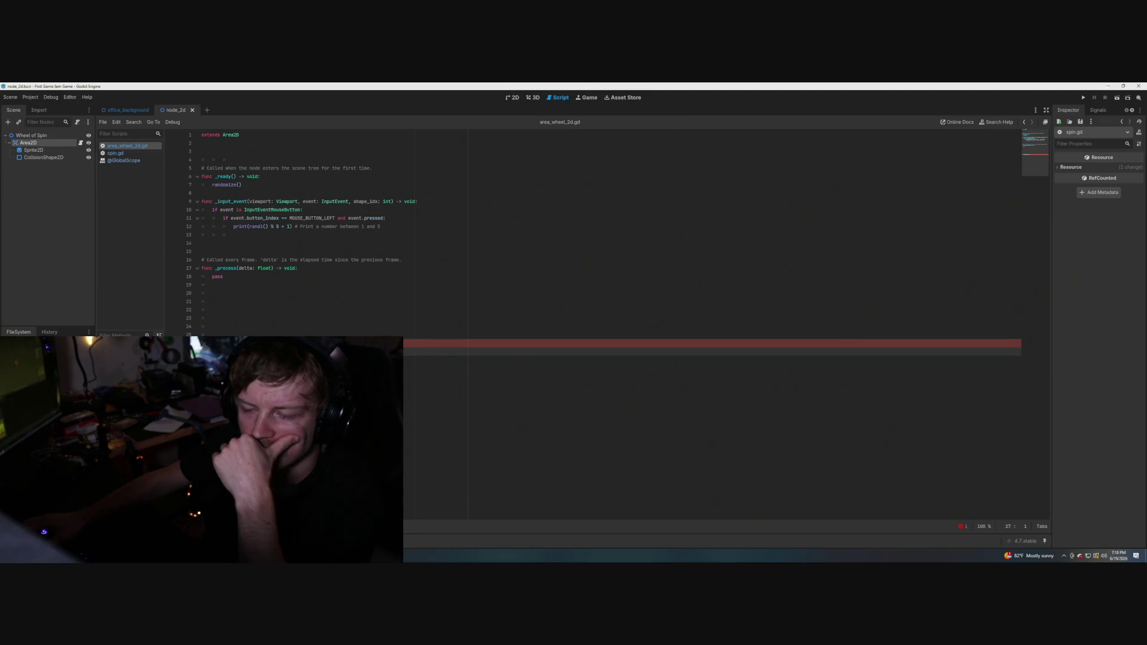
{"action": "key", "text": "Up"}
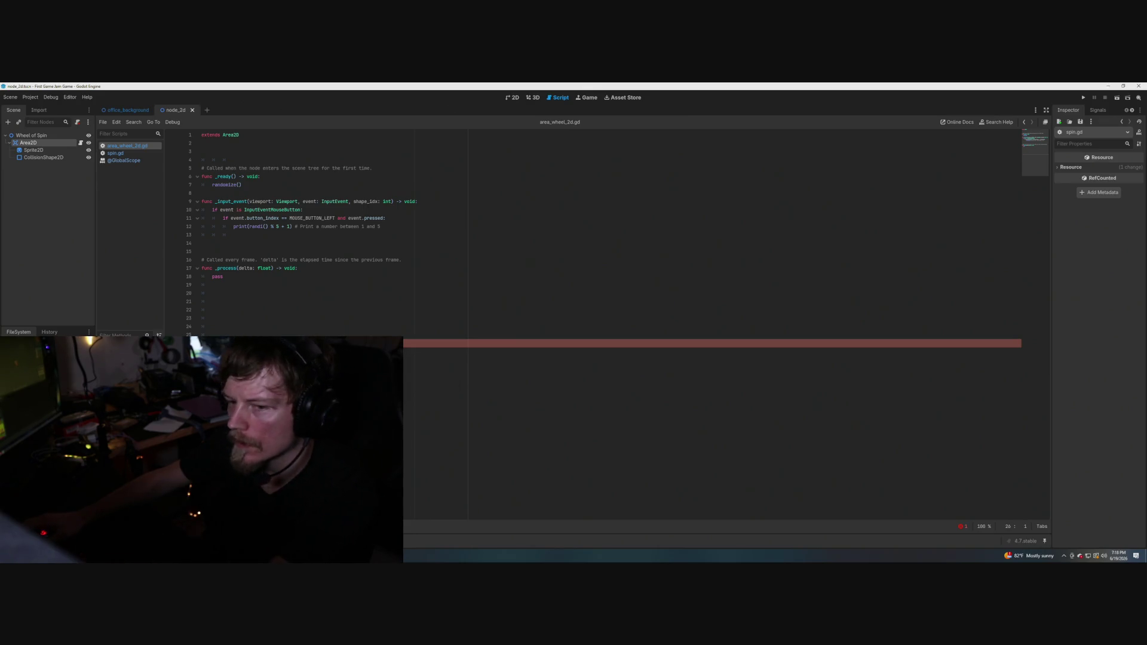
{"action": "key", "text": "ctrl+x"}
{"action": "left_click", "coordinate": [244, 256]}
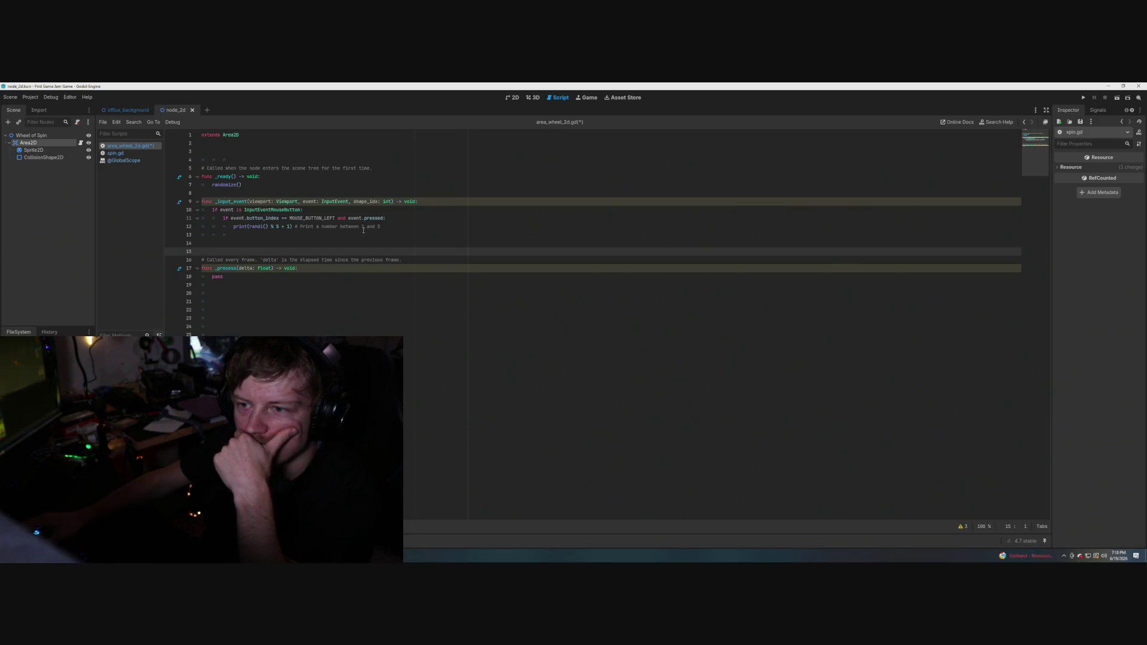
Comment out the print on line 12 with # and add an empty indented line below it.
{"action": "left_click", "coordinate": [232, 227]}
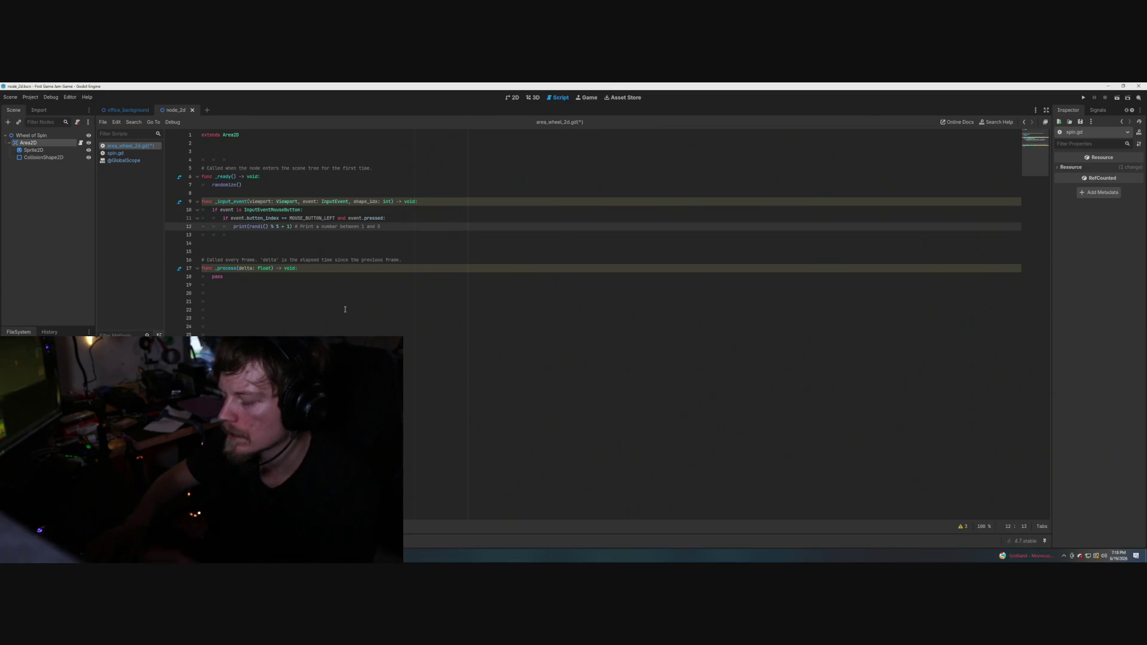
{"action": "type", "text": "#"}
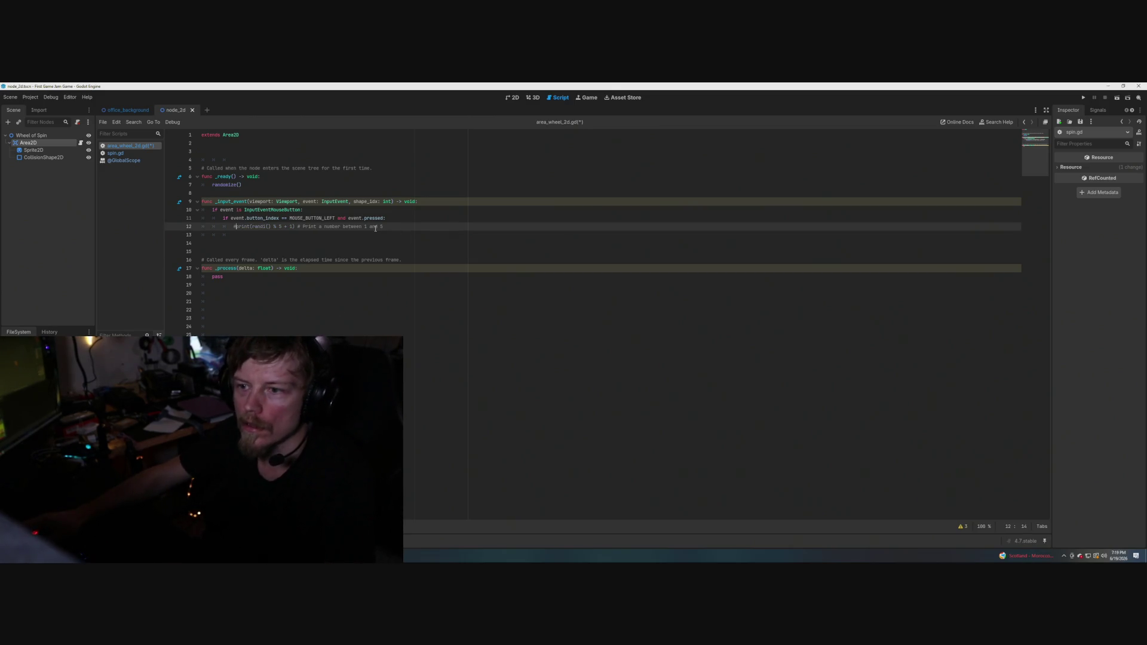
{"action": "left_click", "coordinate": [390, 229]}
{"action": "key", "text": "Return"}
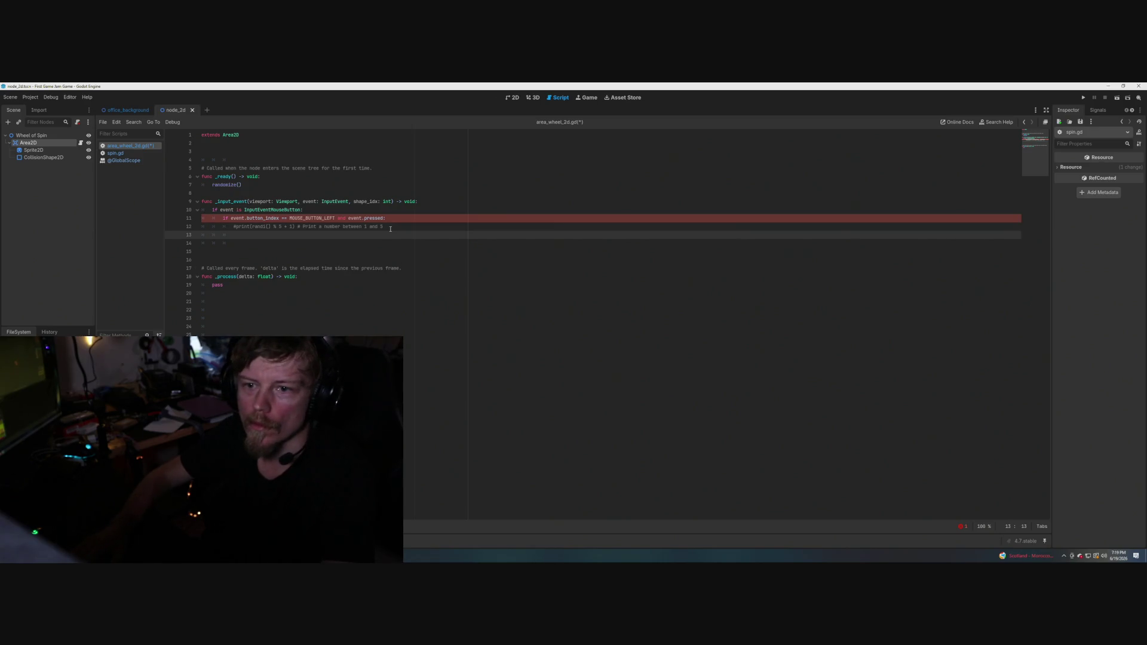
{"action": "key", "text": "ctrl+Home"}
{"action": "key", "text": "Down"}
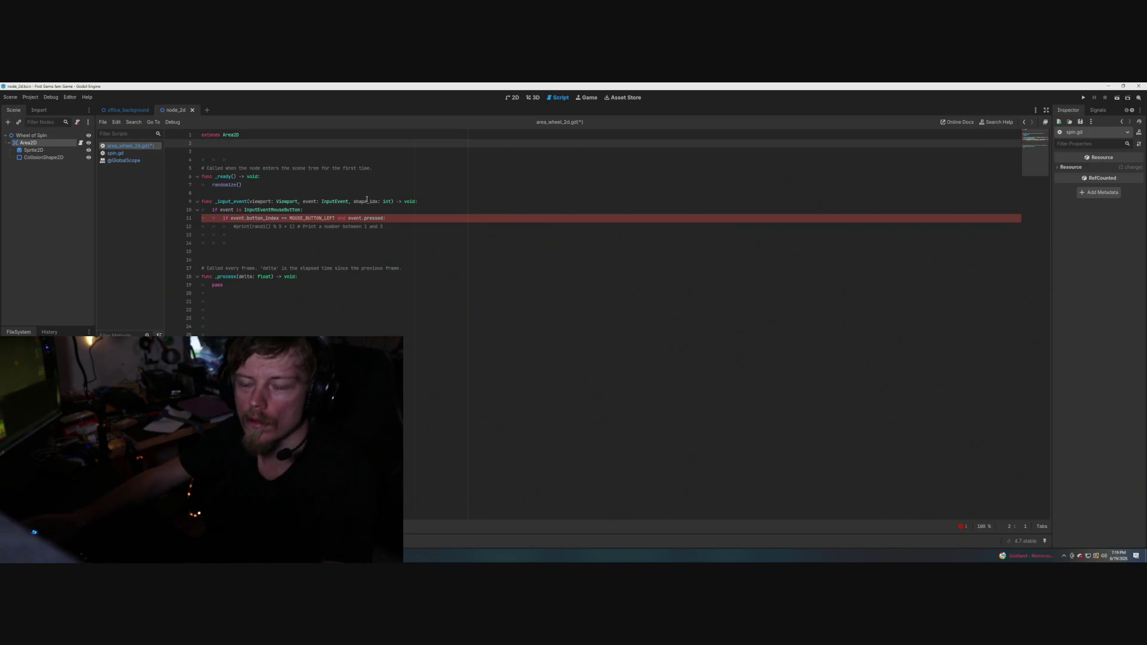
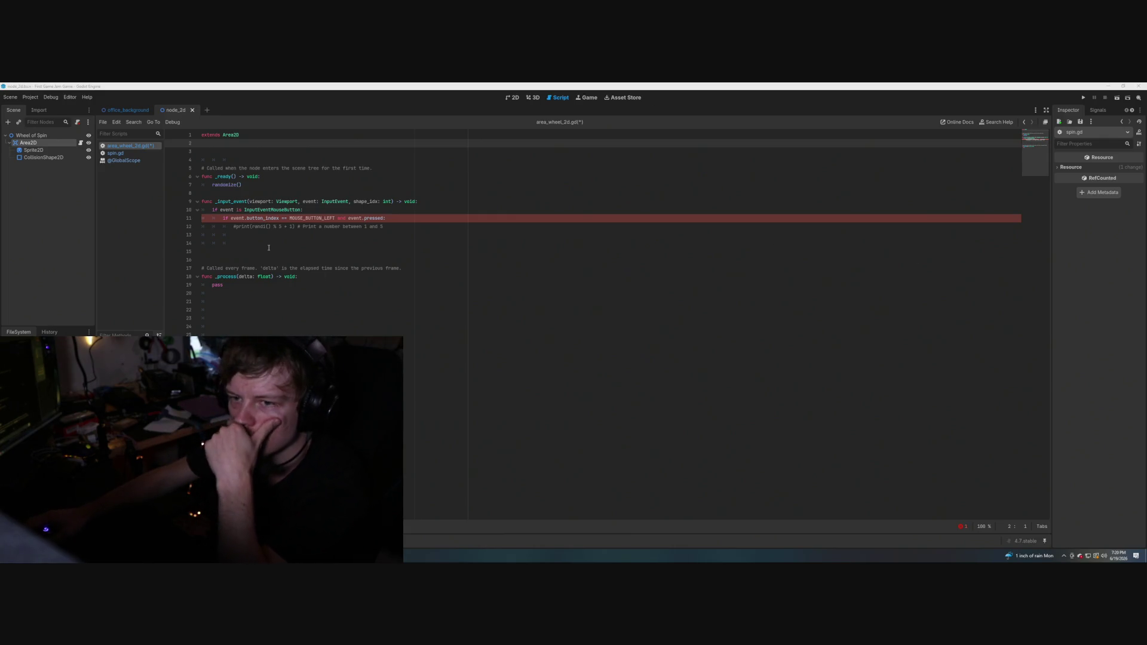
Insert a blank line after randomize() on line 7 of area_wheel_2d.gd.
{"action": "left_click", "coordinate": [273, 184]}
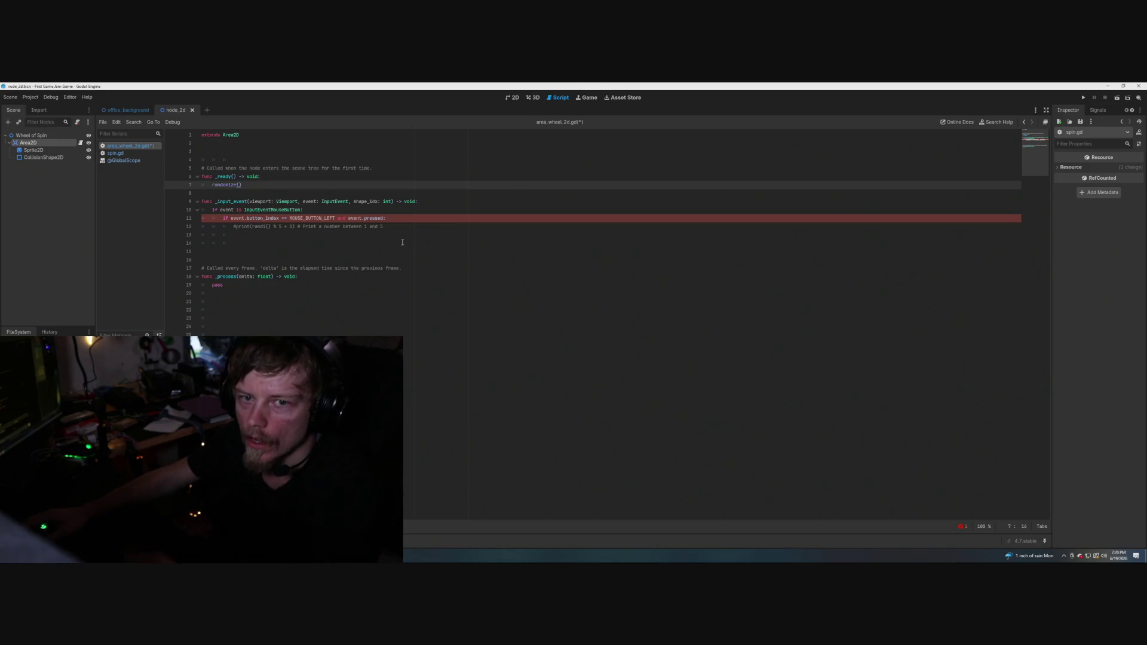
{"action": "key", "text": "Return"}
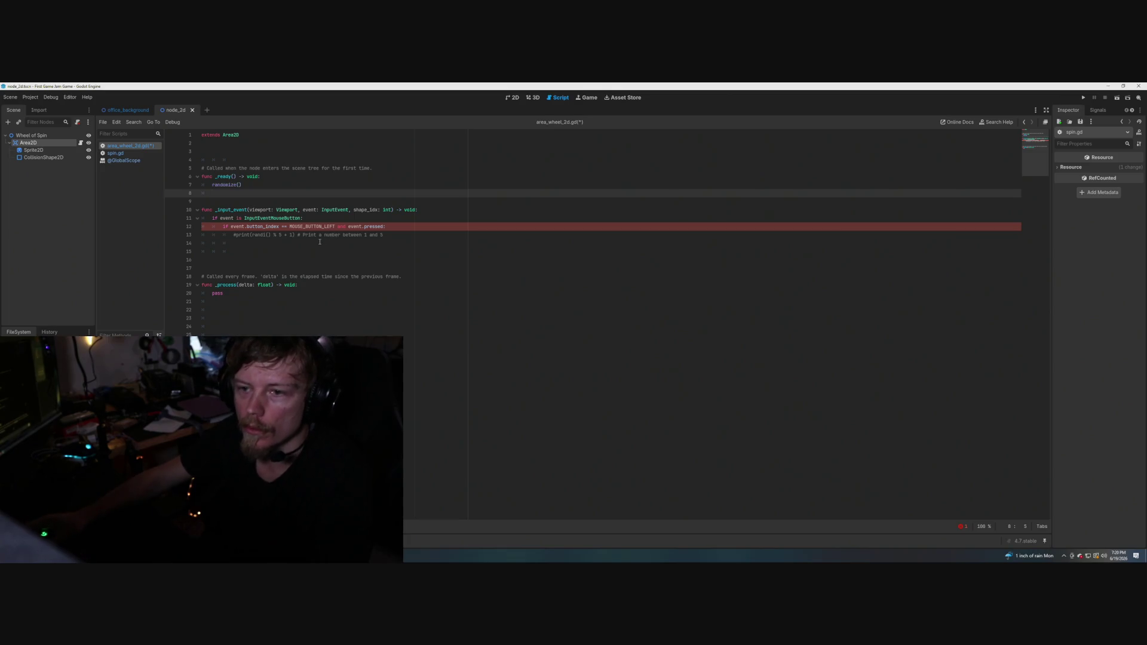
Declare 'var spin := Spin.new()' on a new line in the left-click branch.
{"action": "left_click", "coordinate": [393, 235]}
{"action": "key", "text": "Return"}
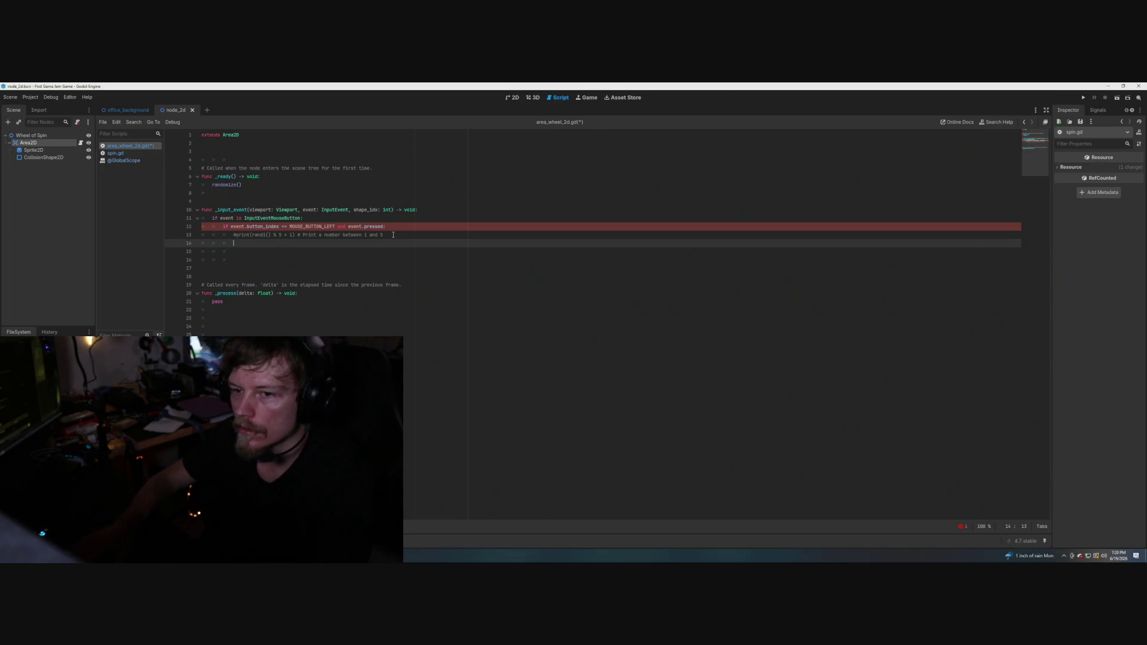
{"action": "type", "text": "spi"}
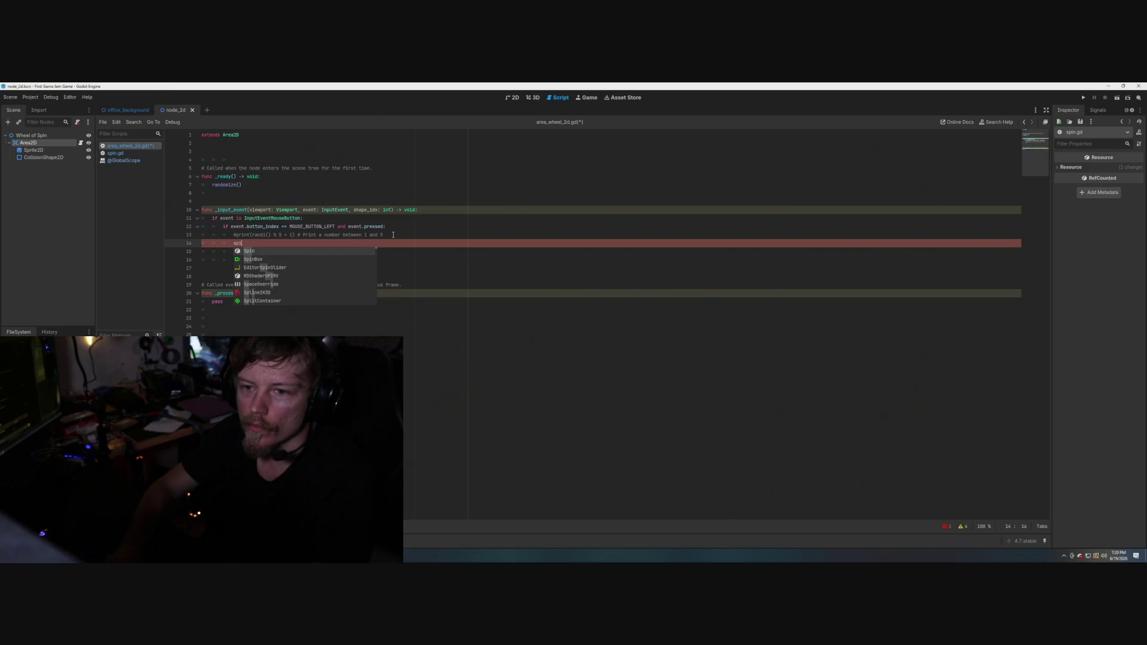
{"action": "type", "text": "n = "}
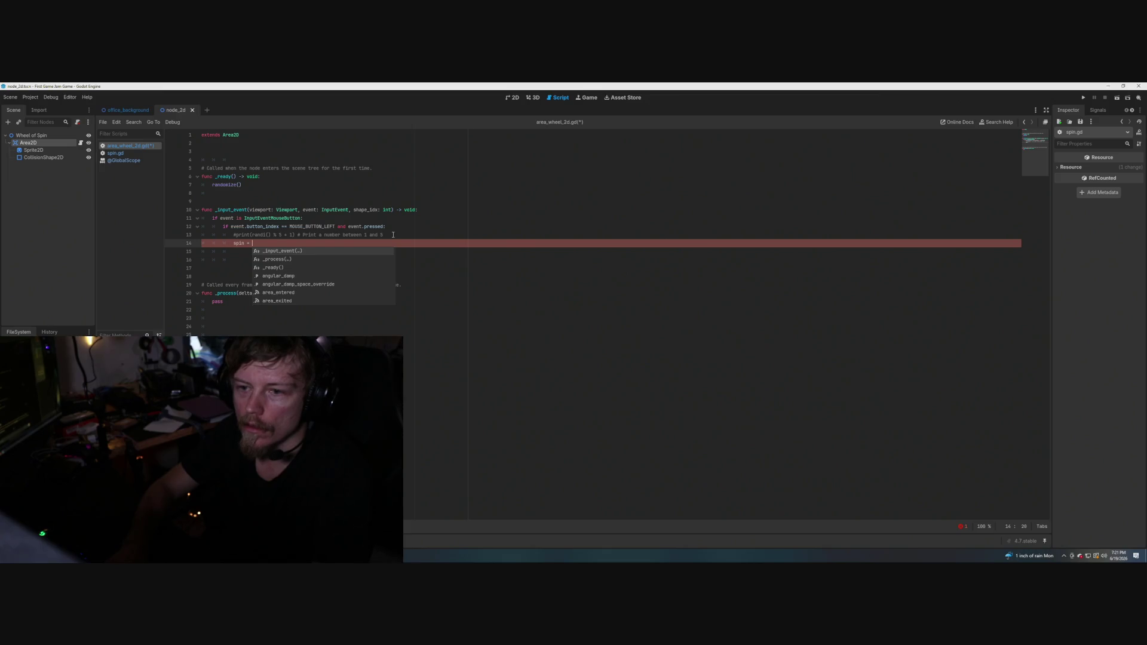
{"action": "type", "text": "Spin"}
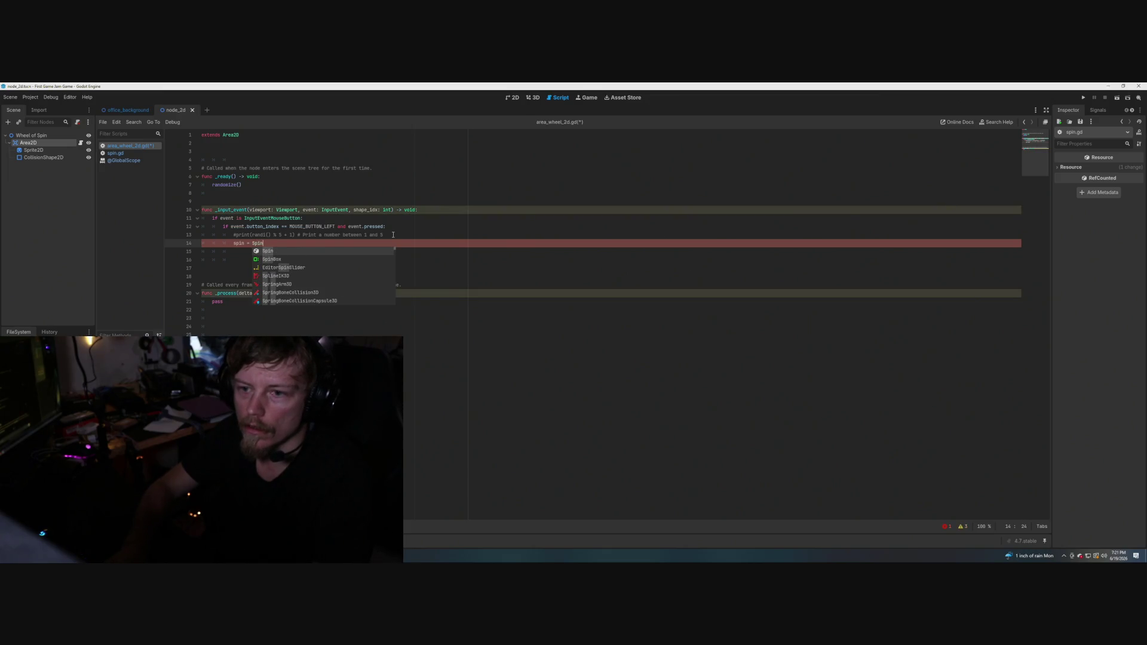
{"action": "type", "text": ".new("}
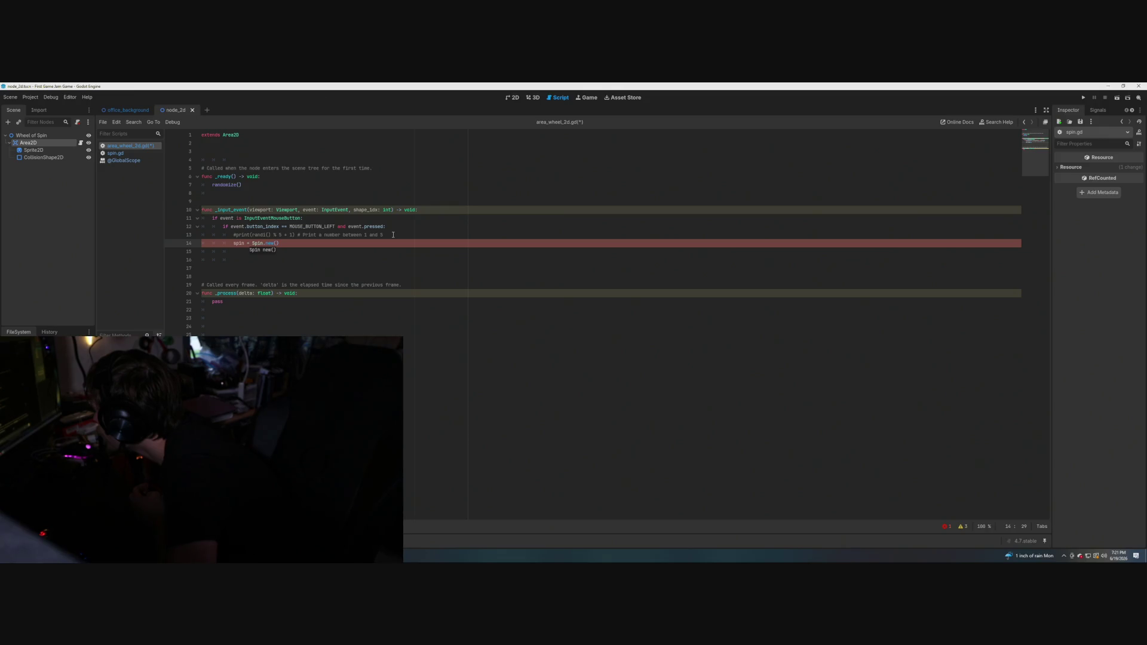
{"action": "key", "text": "Left"}
{"action": "key", "text": "Left"}
{"action": "key", "text": "Left"}
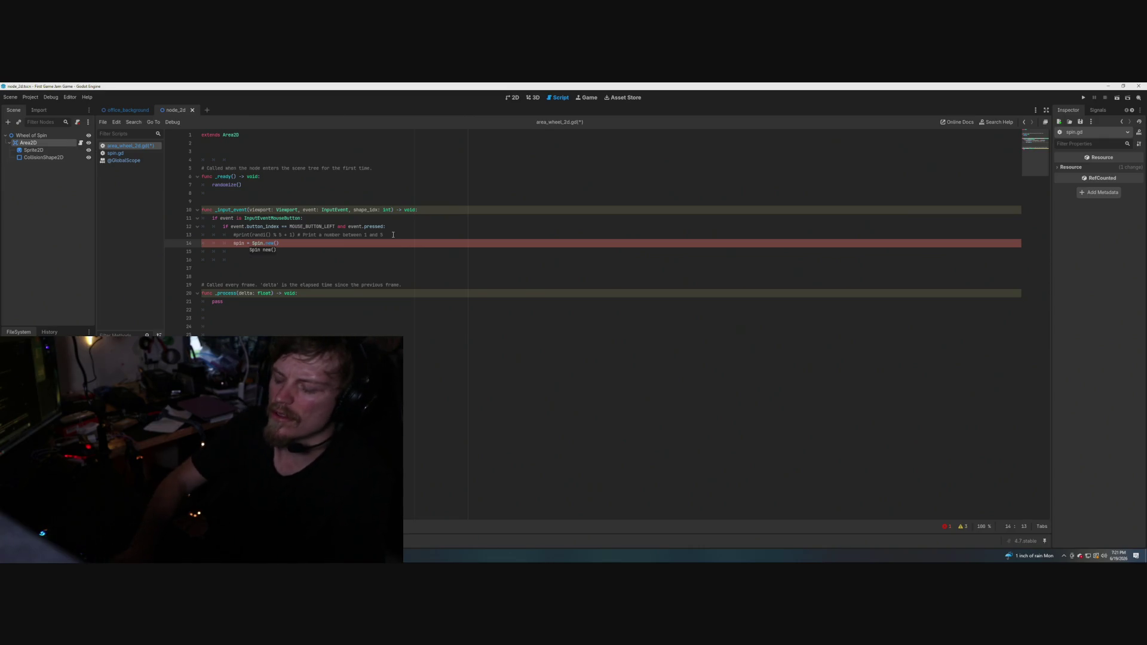
{"action": "type", "text": "var"}
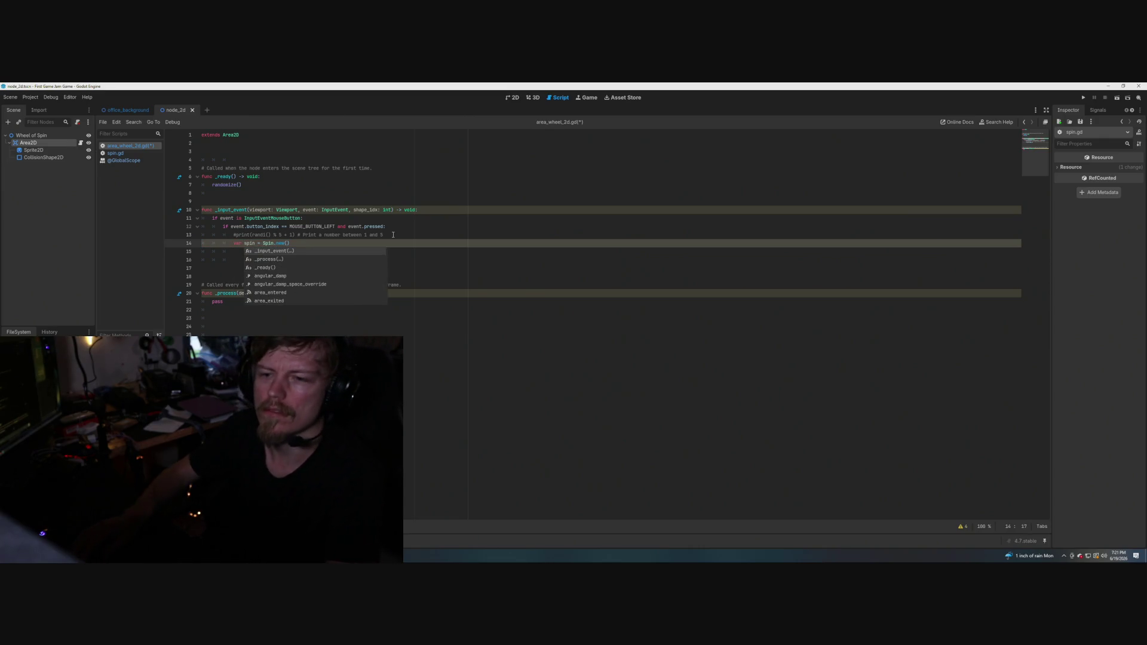
{"action": "key", "text": "Right"}
{"action": "key", "text": "Right"}
{"action": "key", "text": "Right"}
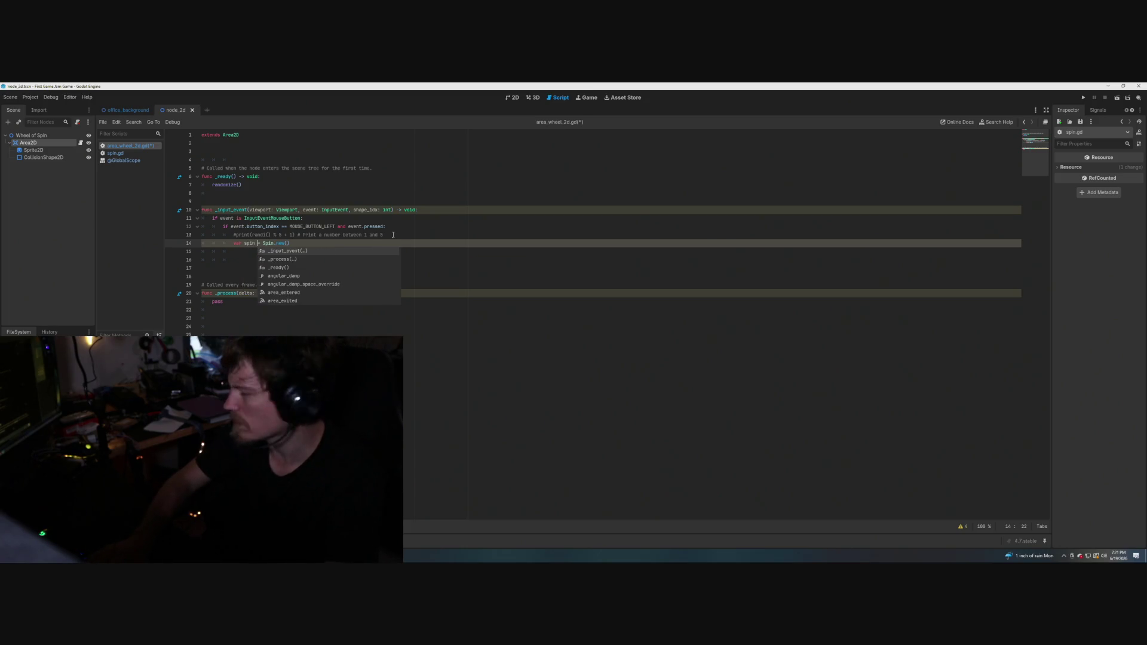
{"action": "type", "text": ":"}
{"action": "key", "text": "Right"}
{"action": "key", "text": "Right"}
{"action": "key", "text": "Right"}
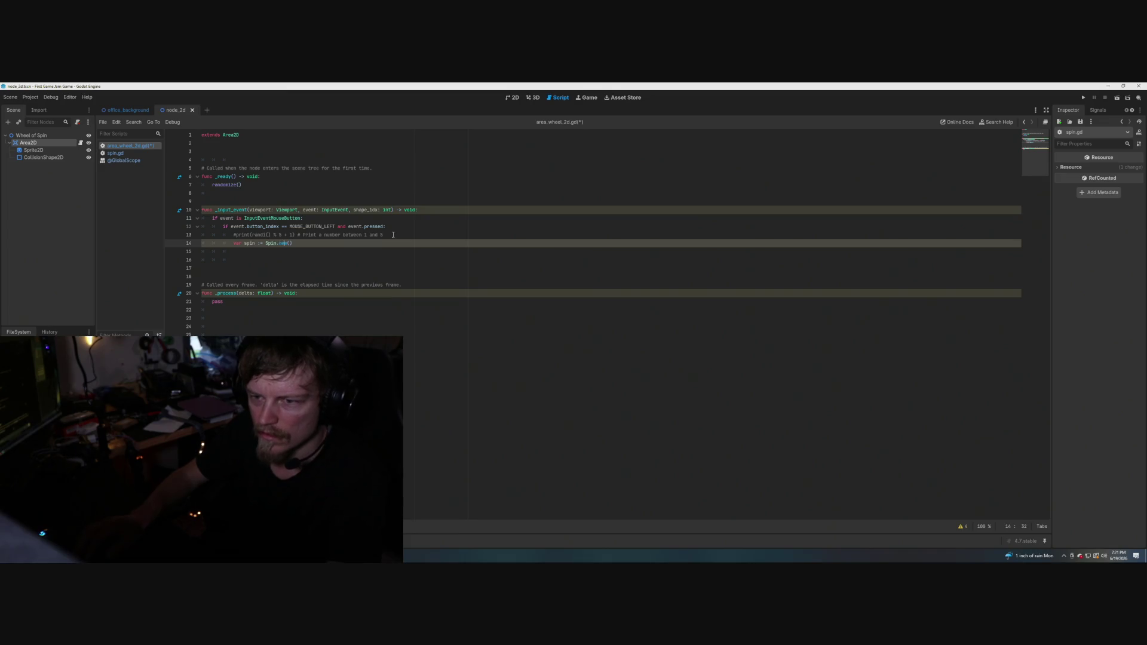
{"action": "key", "text": "Right"}
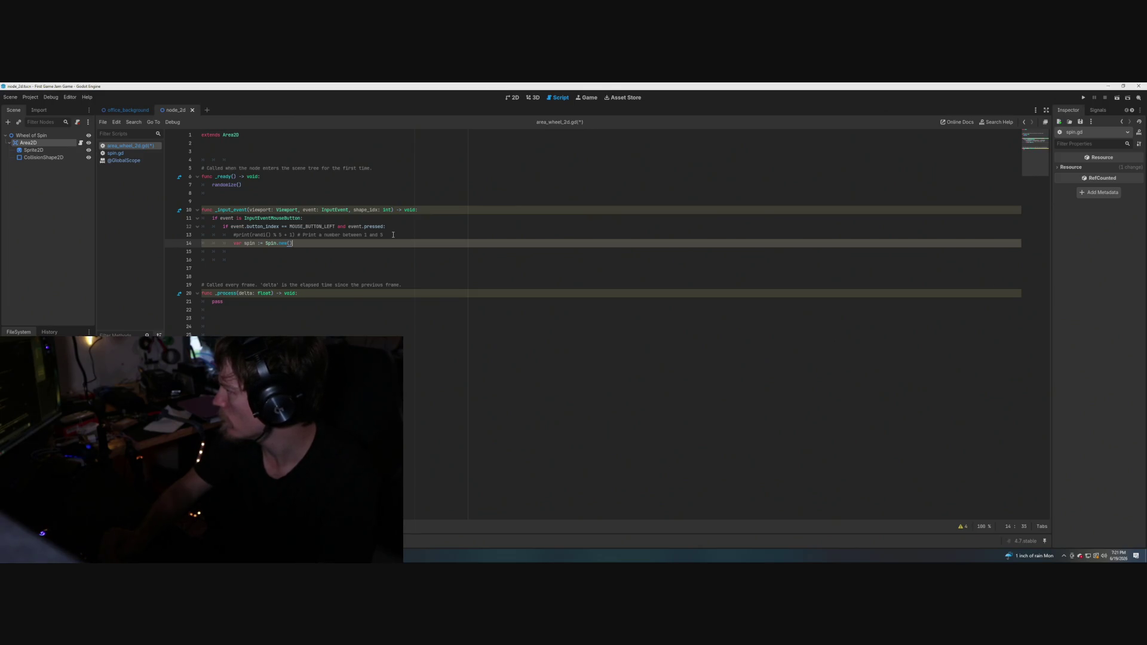
Add print(spin) below the Spin creation line and save area_wheel_2d.gd.
{"action": "key", "text": "Return"}
{"action": "key", "text": "Return"}
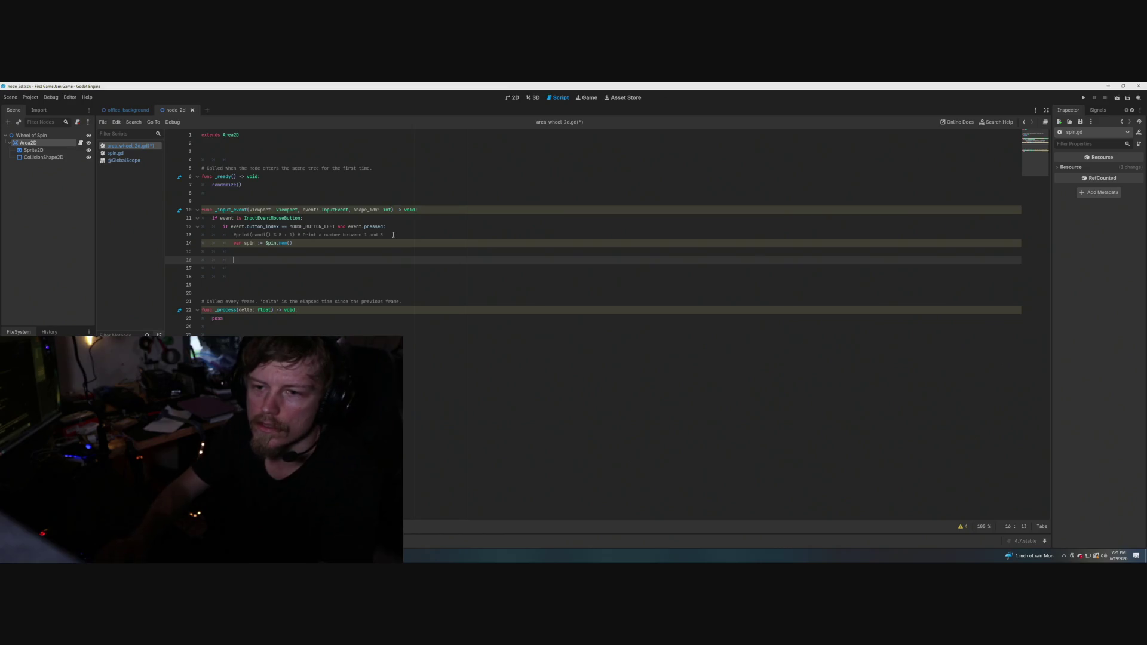
{"action": "type", "text": "print("}
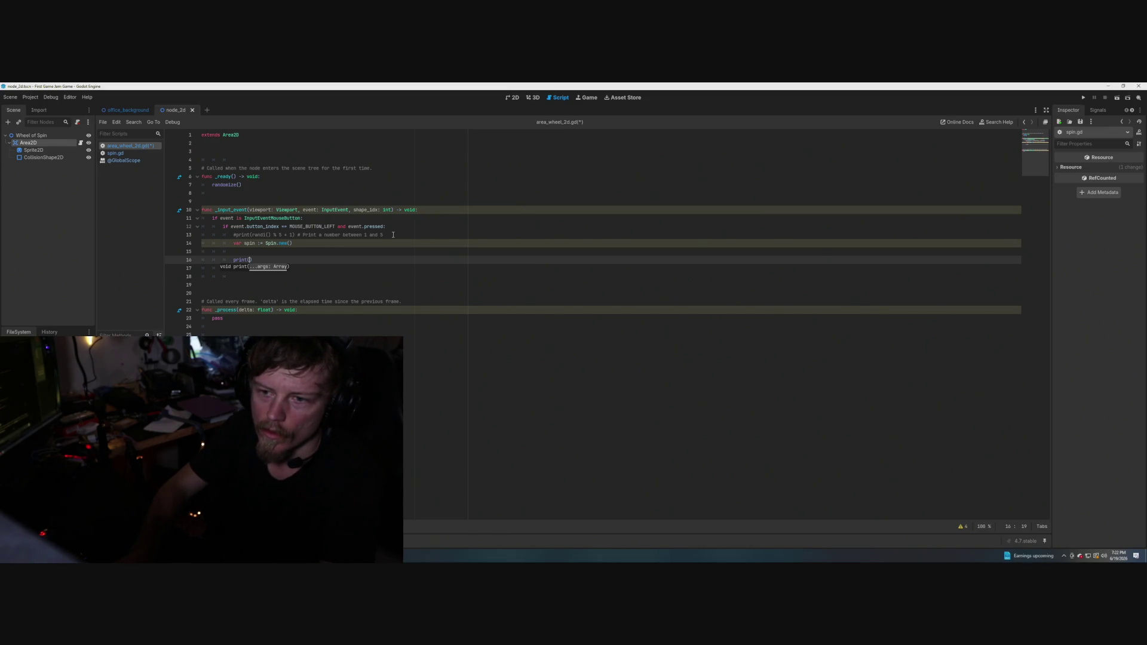
{"action": "type", "text": "spin"}
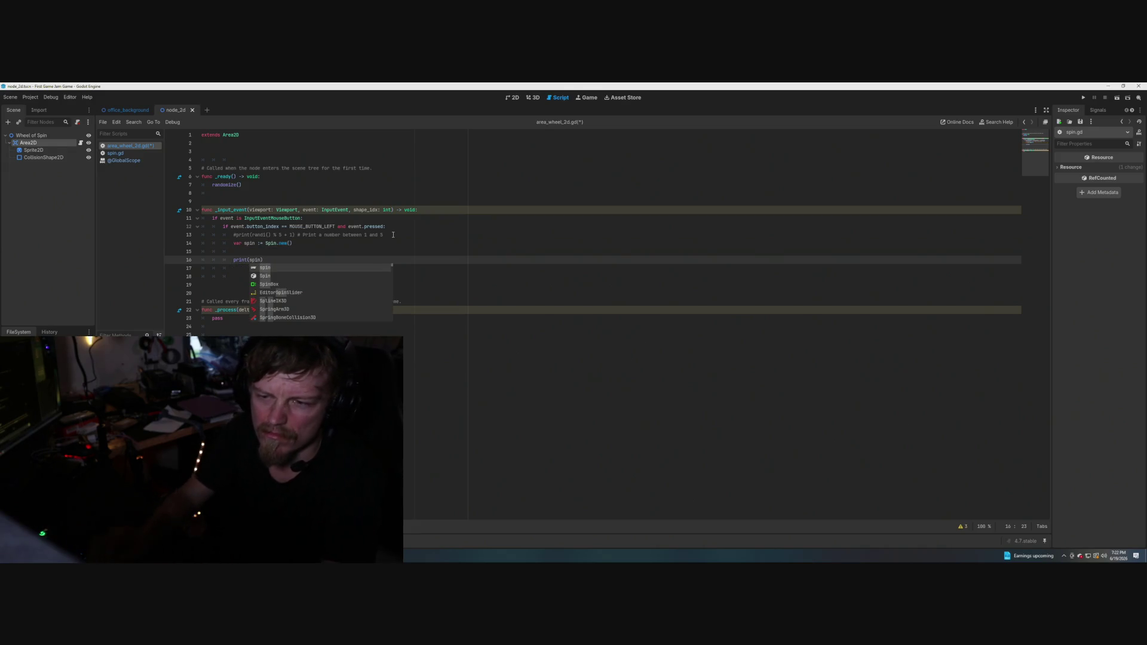
{"action": "left_click", "coordinate": [469, 271]}
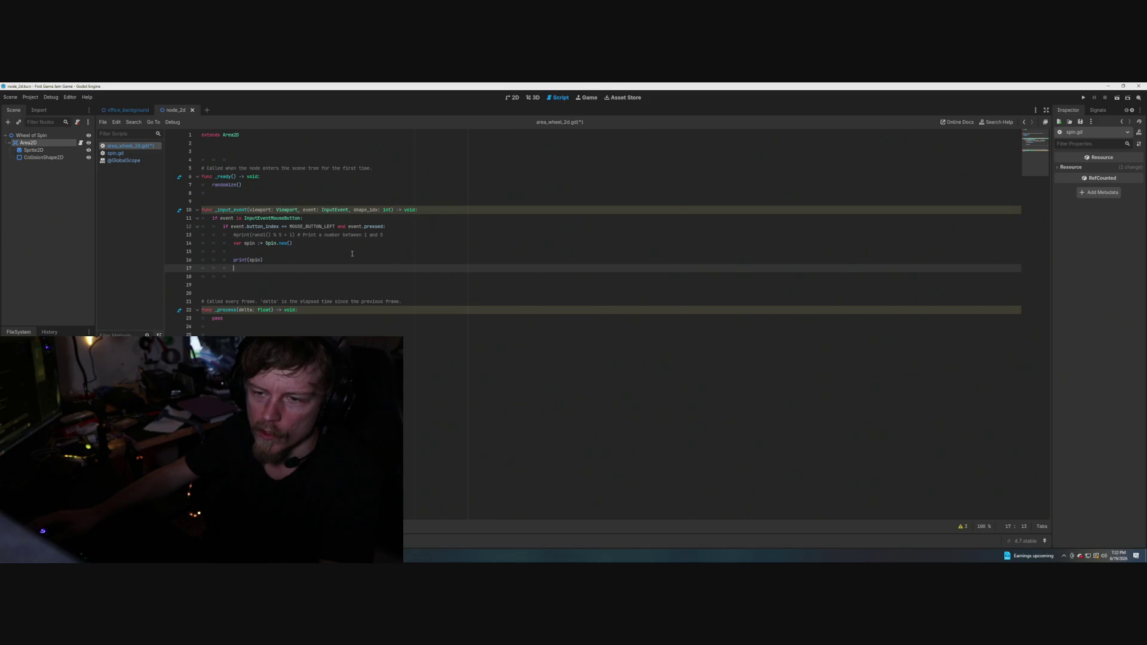
{"action": "key", "text": "ctrl+s"}
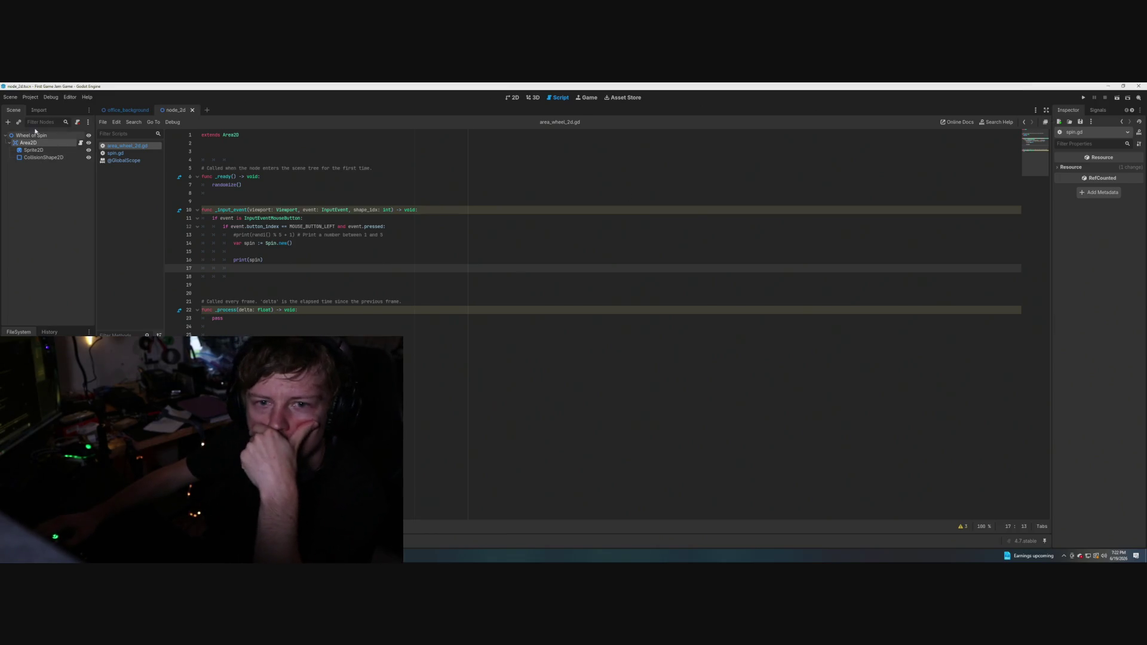
Run the office_background scene to test the wheel click, then stop the game.
{"action": "left_click", "coordinate": [123, 110]}
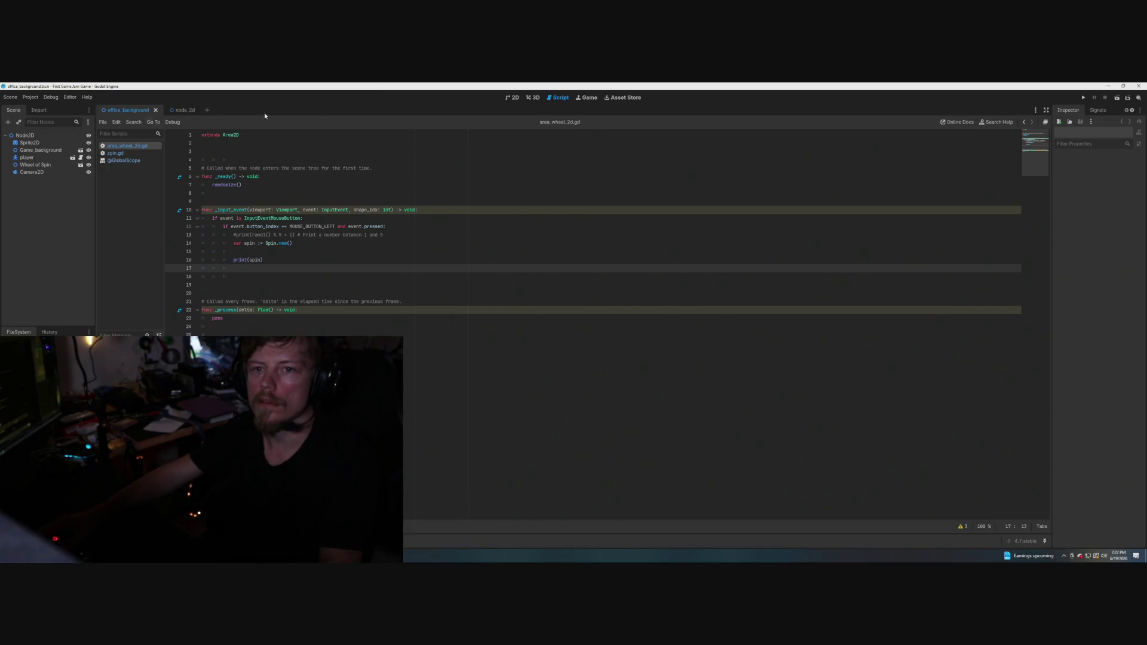
{"action": "left_click", "coordinate": [1116, 98]}
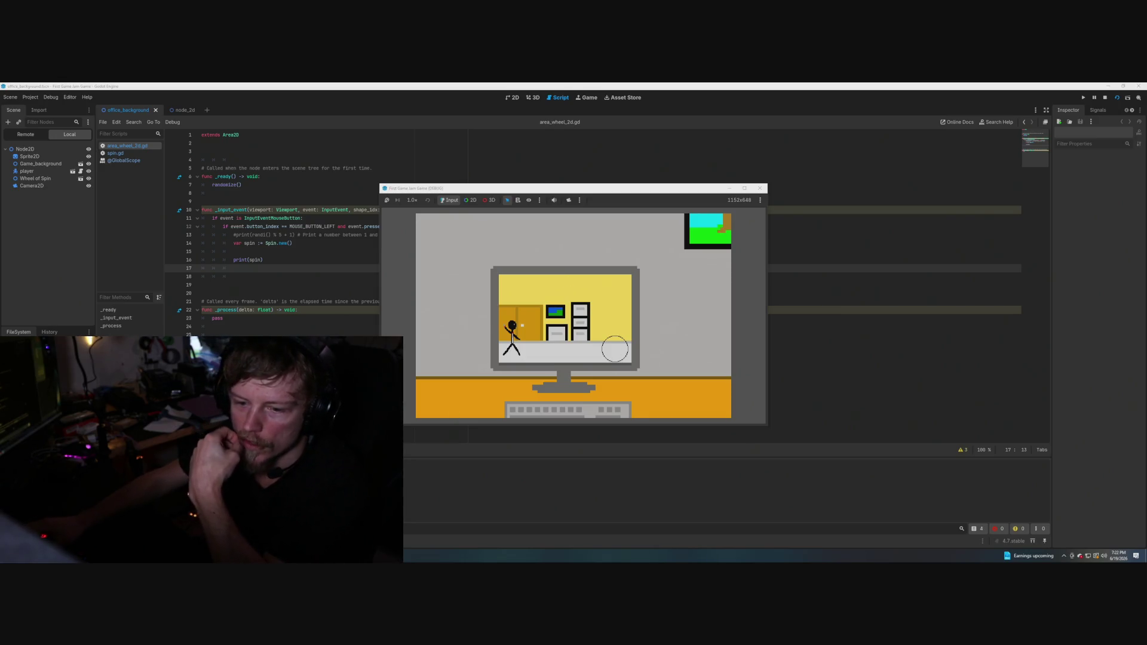
{"action": "key", "text": "F8"}
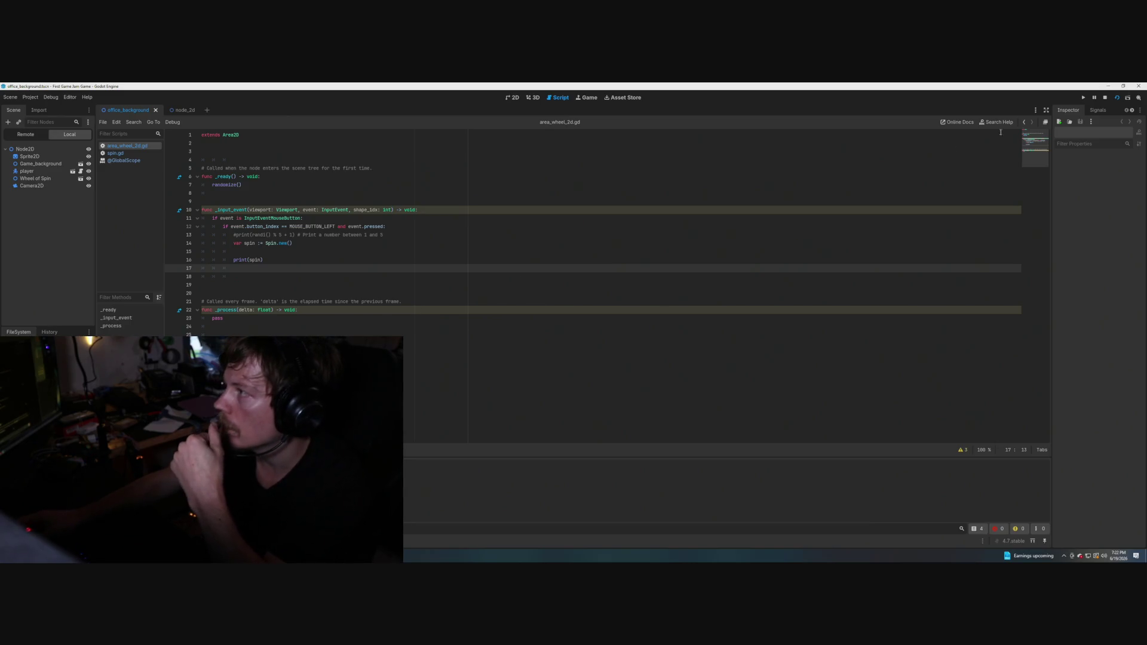
{"action": "left_click", "coordinate": [1104, 97]}
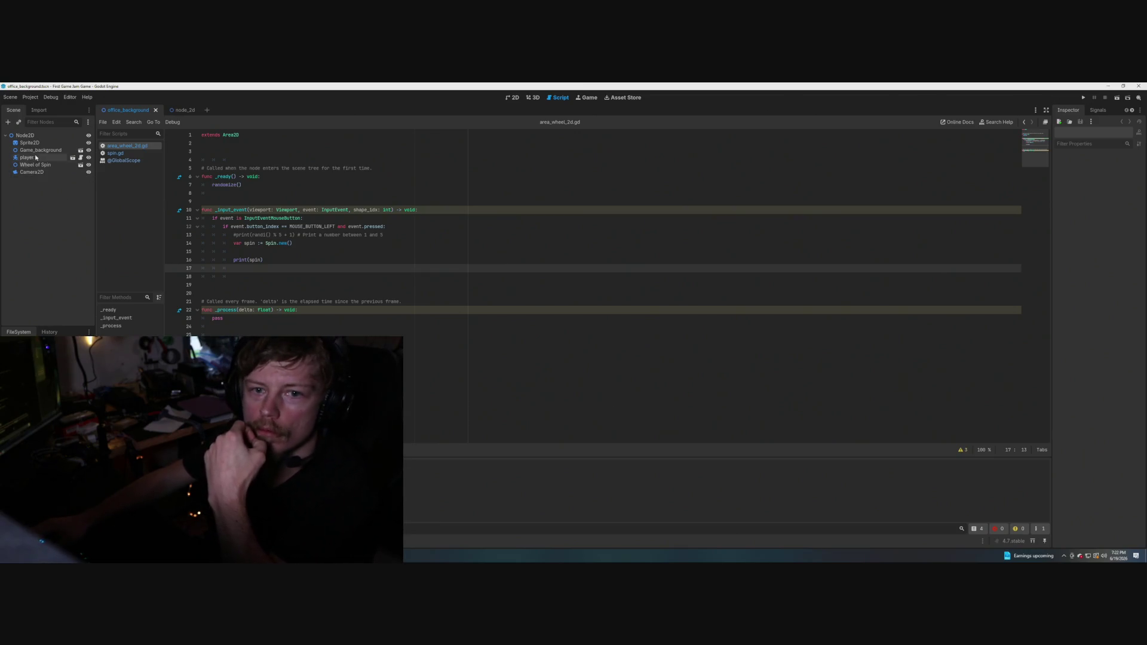
Change print(spin) to print(spin.health) in area_wheel_2d.gd and save the script.
{"action": "left_click", "coordinate": [180, 110]}
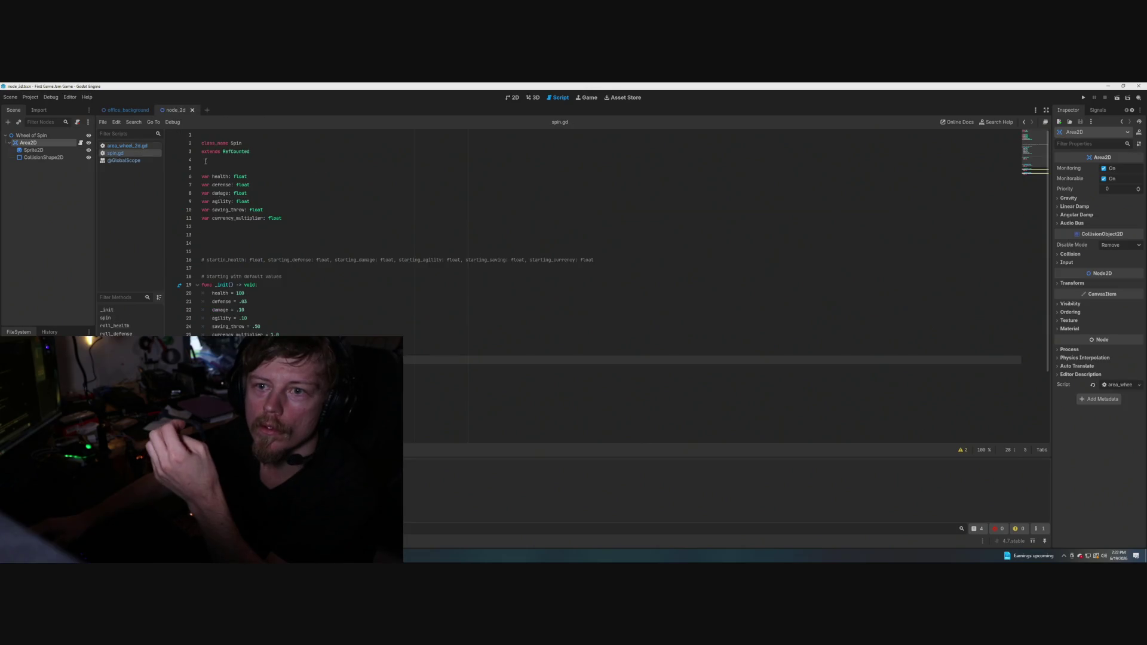
{"action": "left_click", "coordinate": [127, 146]}
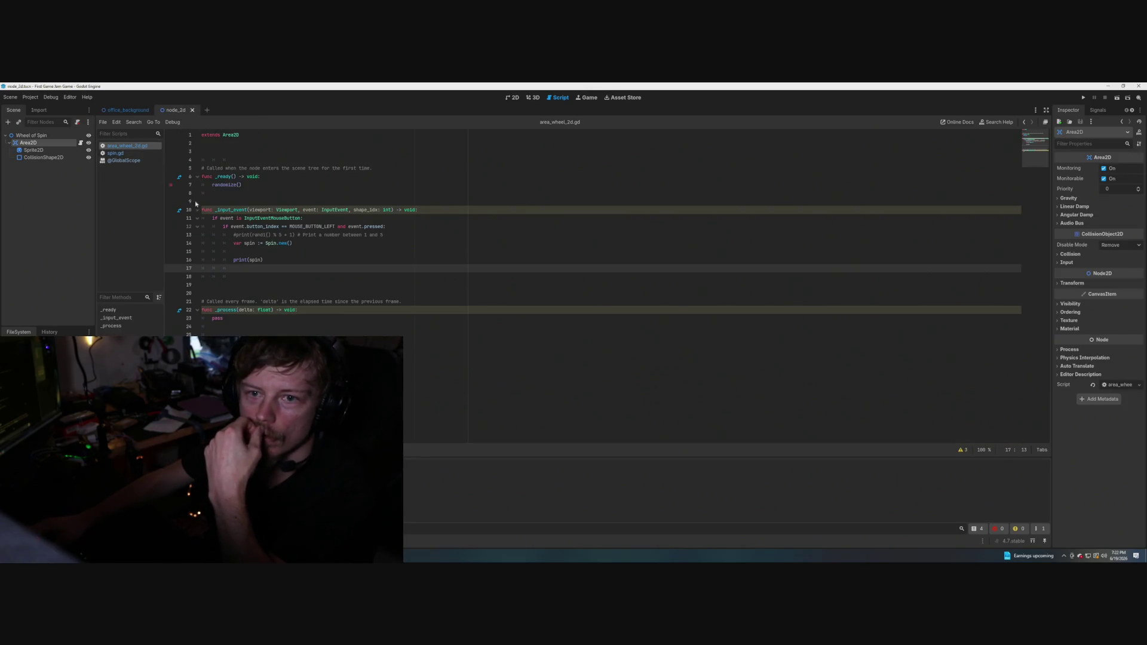
{"action": "left_click", "coordinate": [270, 262]}
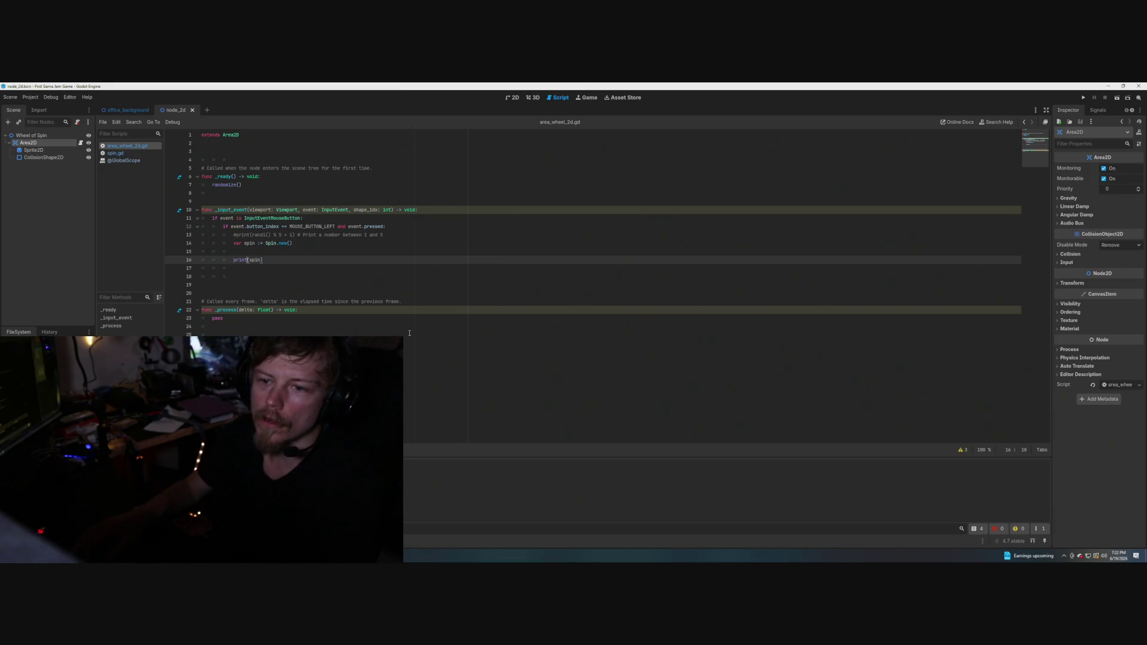
{"action": "key", "text": "Right"}
{"action": "key", "text": "Right"}
{"action": "key", "text": "Right"}
{"action": "type", "text": "."}
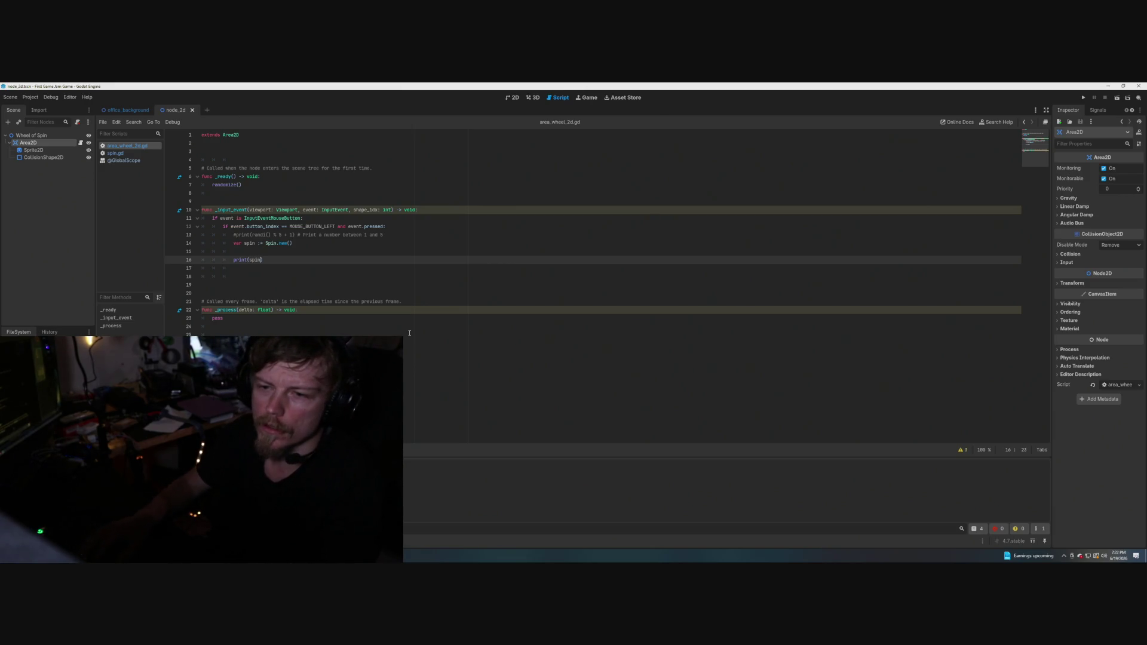
{"action": "type", "text": "health"}
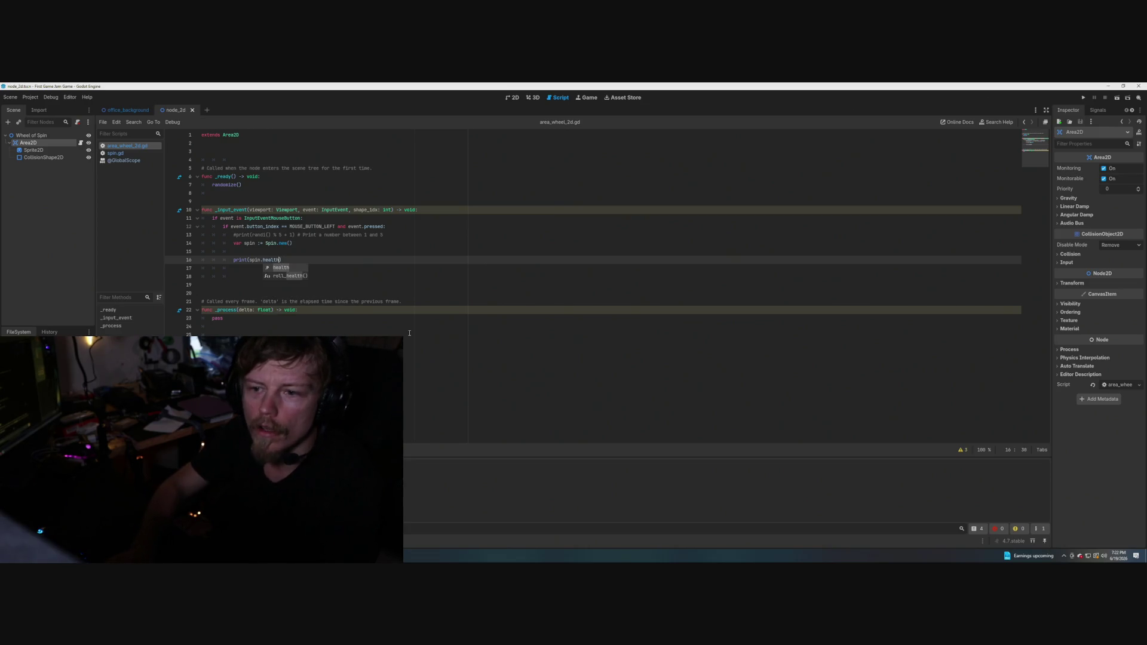
{"action": "left_click", "coordinate": [297, 257]}
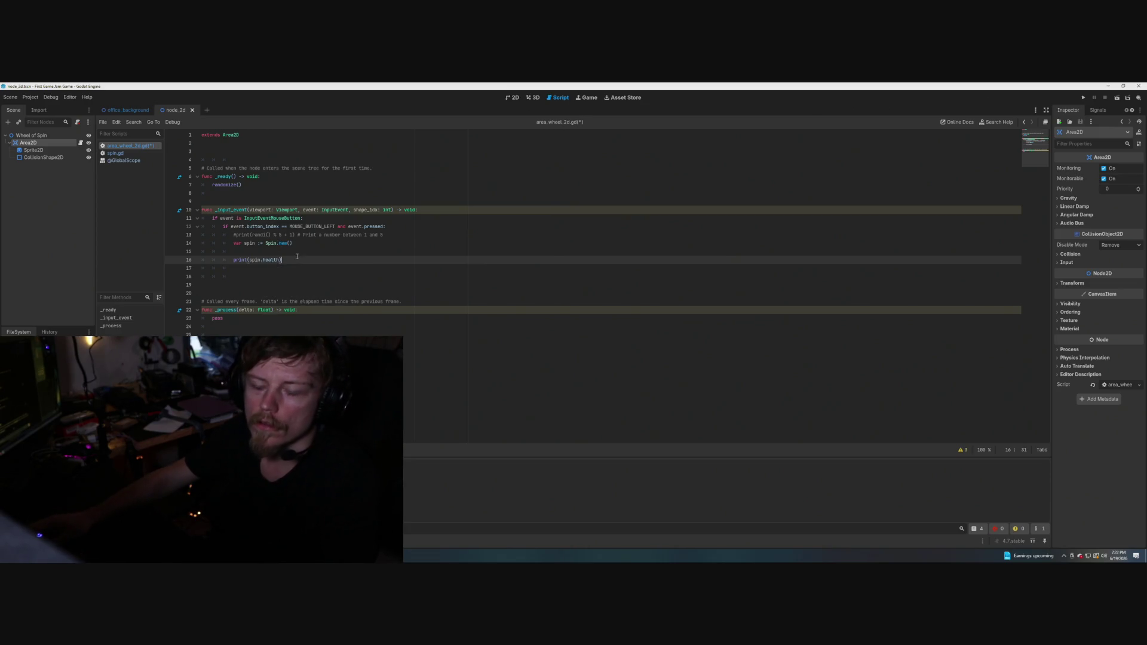
{"action": "key", "text": "ctrl+s"}
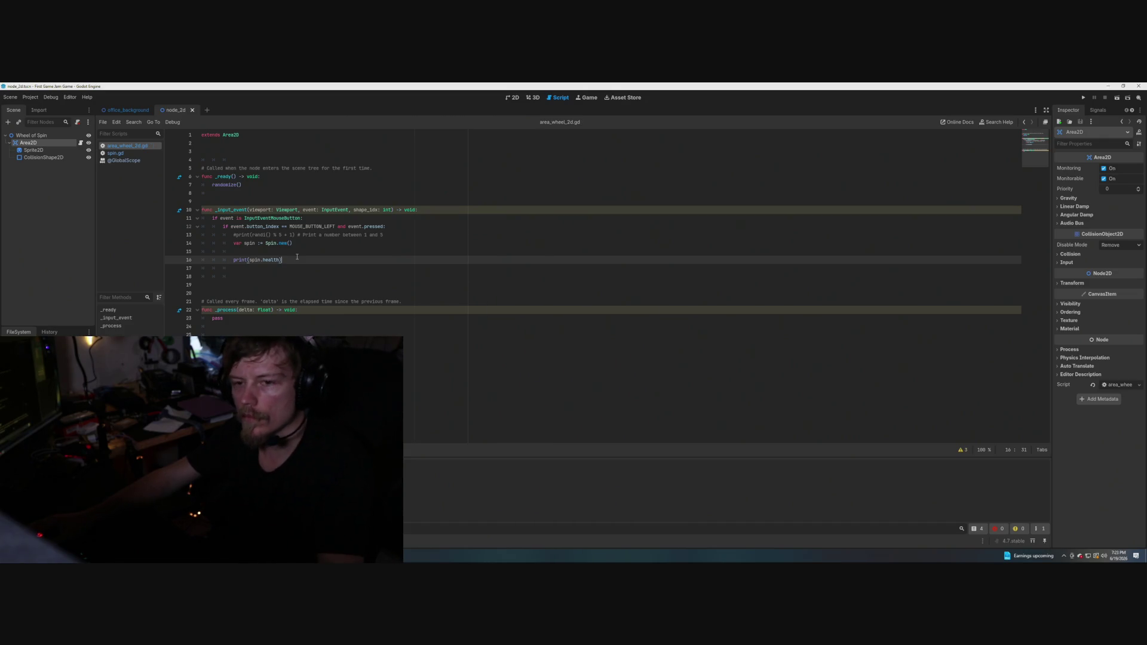
{"action": "left_click", "coordinate": [127, 110]}
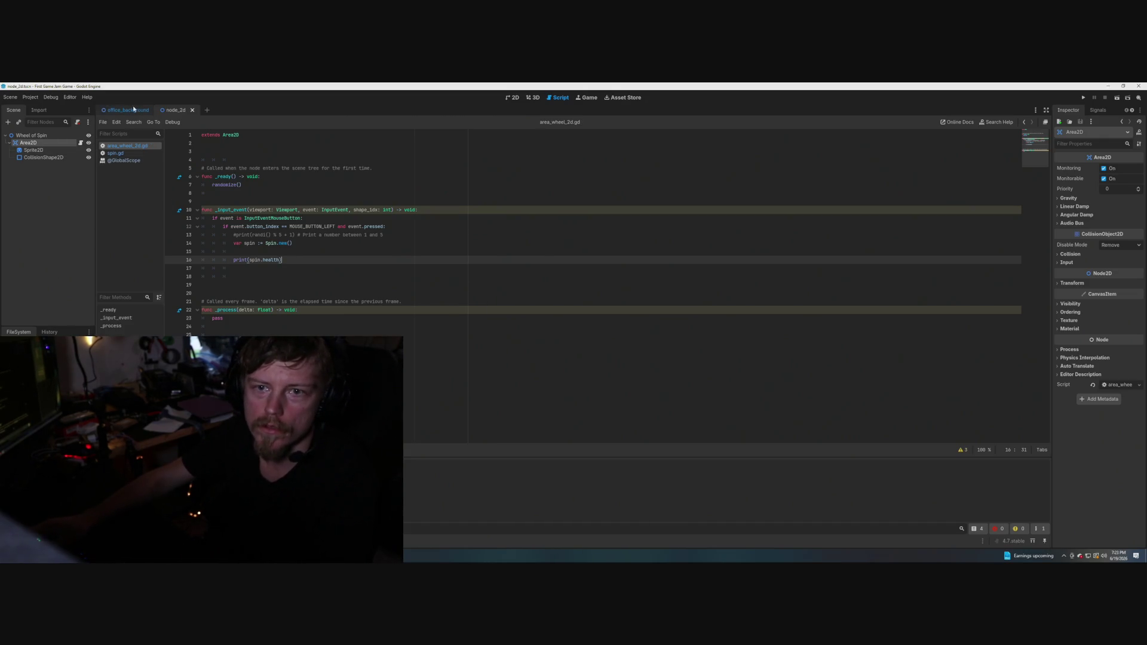
Run the game to check the printed health value, then stop it.
{"action": "left_click", "coordinate": [1083, 98]}
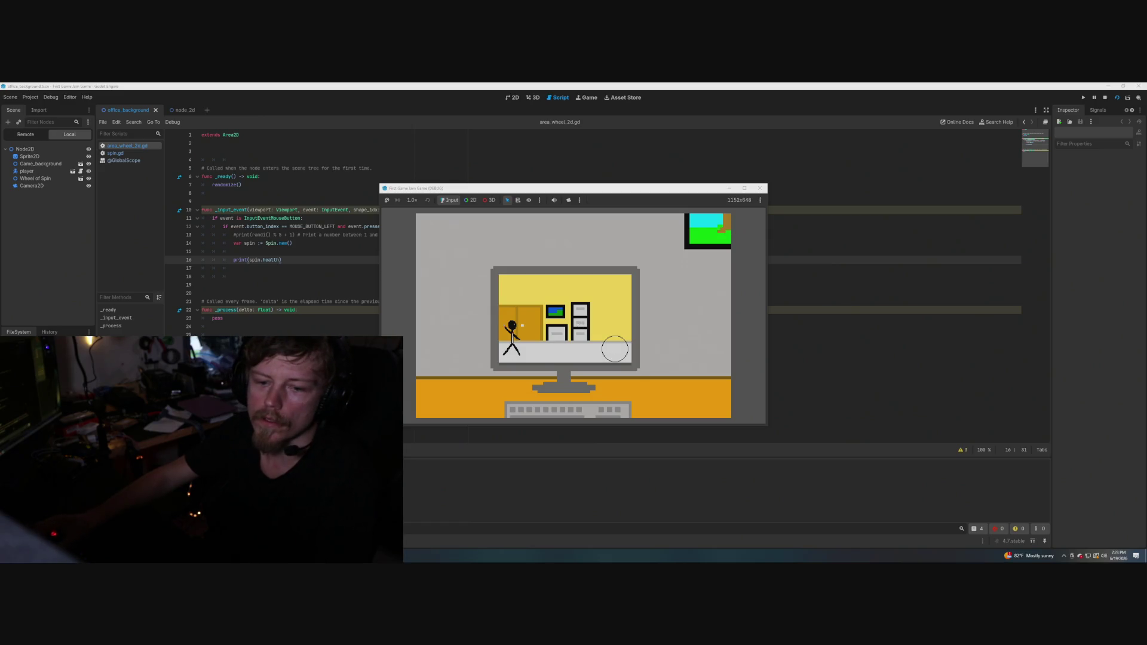
{"action": "key", "text": "F8"}
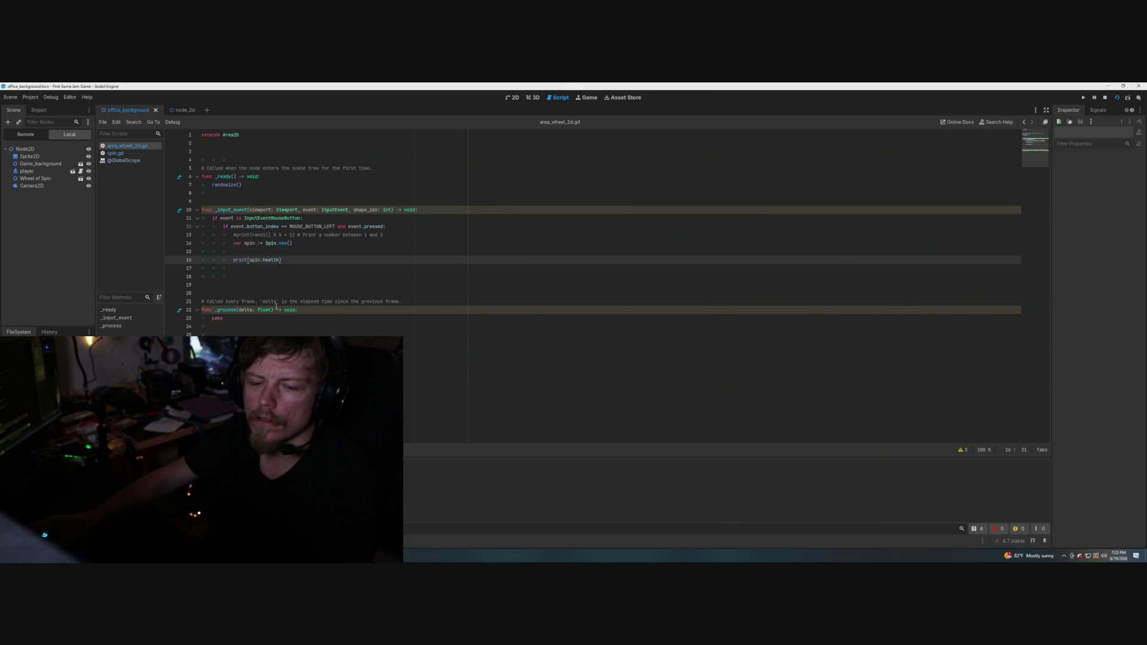
{"action": "left_click_drag", "start_coordinate": [281, 261], "coordinate": [232, 260]}
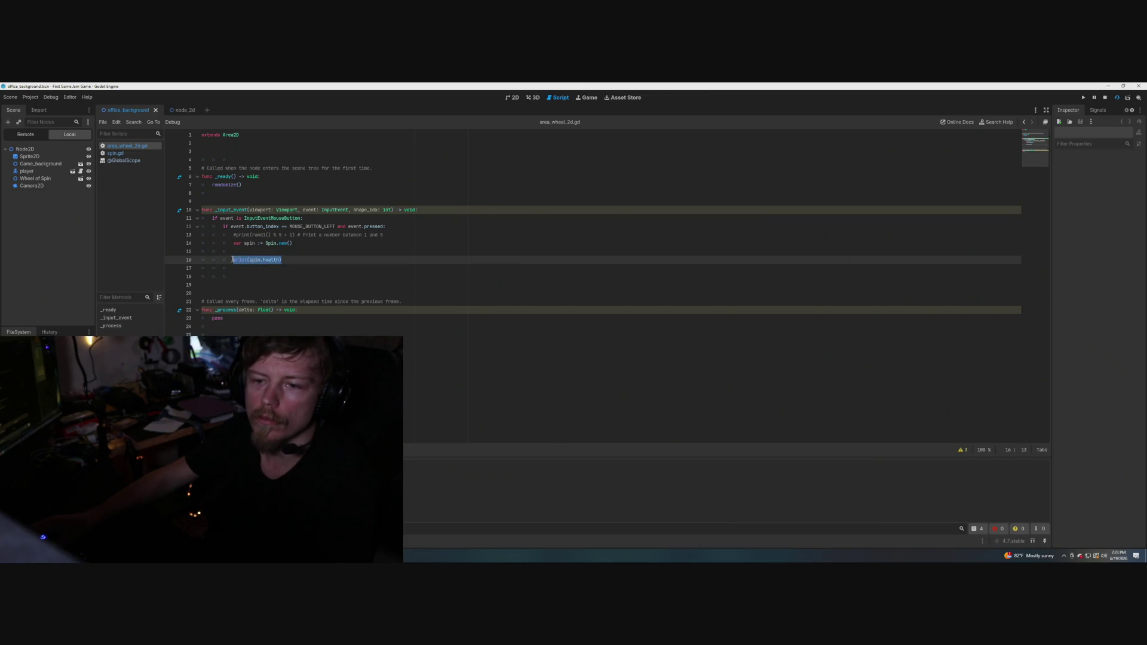
{"action": "left_click", "coordinate": [316, 263]}
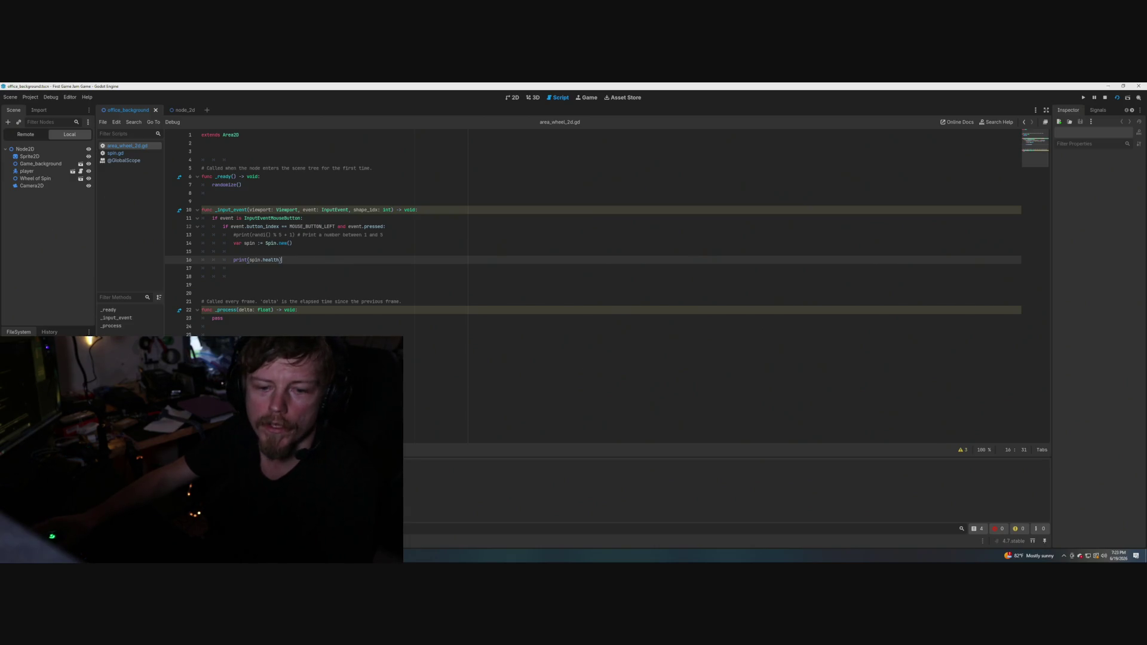
{"action": "key", "text": "F8"}
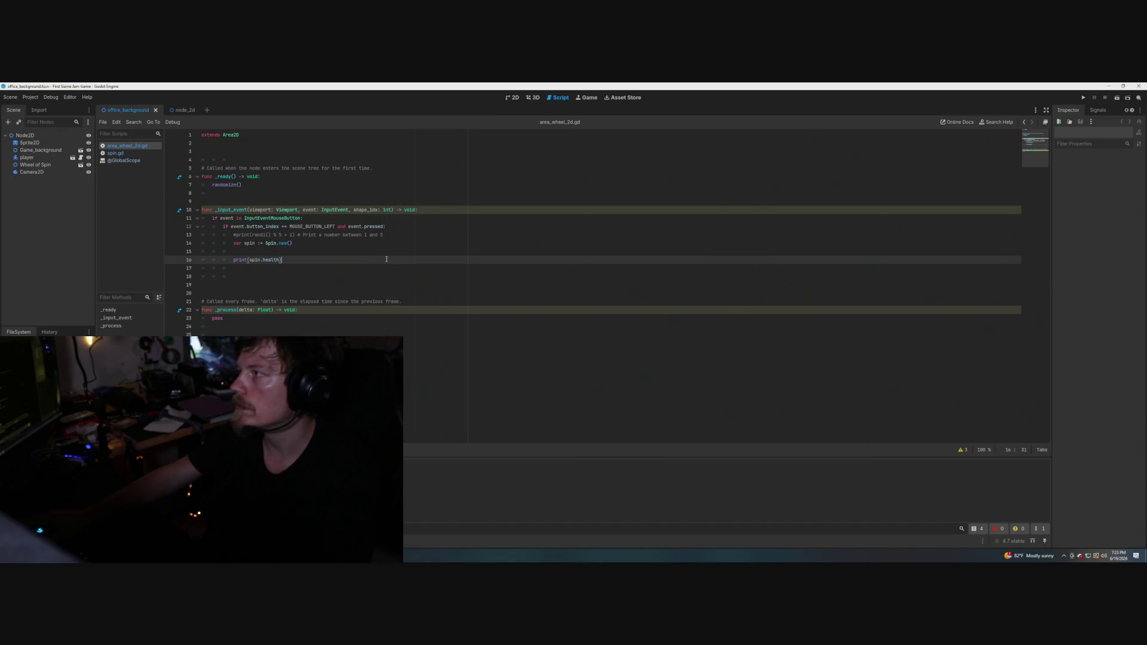
Open spin.gd and replace 'health = 1' in spin() with roll_health() via autocomplete.
{"action": "left_click", "coordinate": [181, 110]}
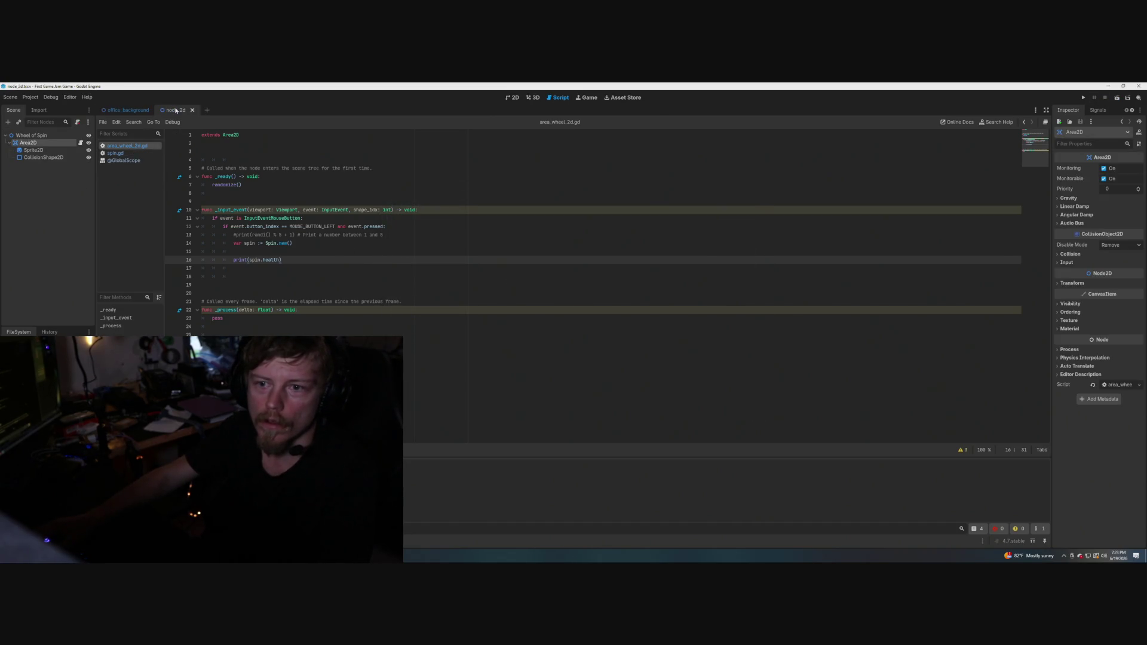
{"action": "left_click", "coordinate": [131, 111]}
{"action": "left_click", "coordinate": [119, 154]}
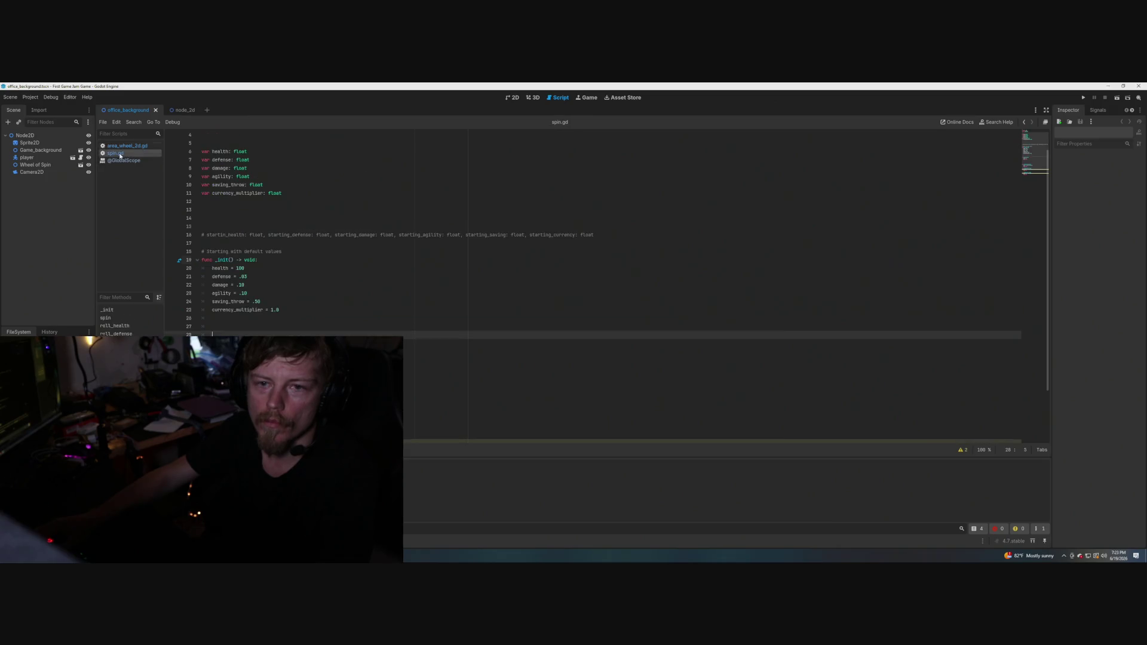
{"action": "scroll", "coordinate": [310, 327], "scroll_direction": "down", "scroll_amount": 3}
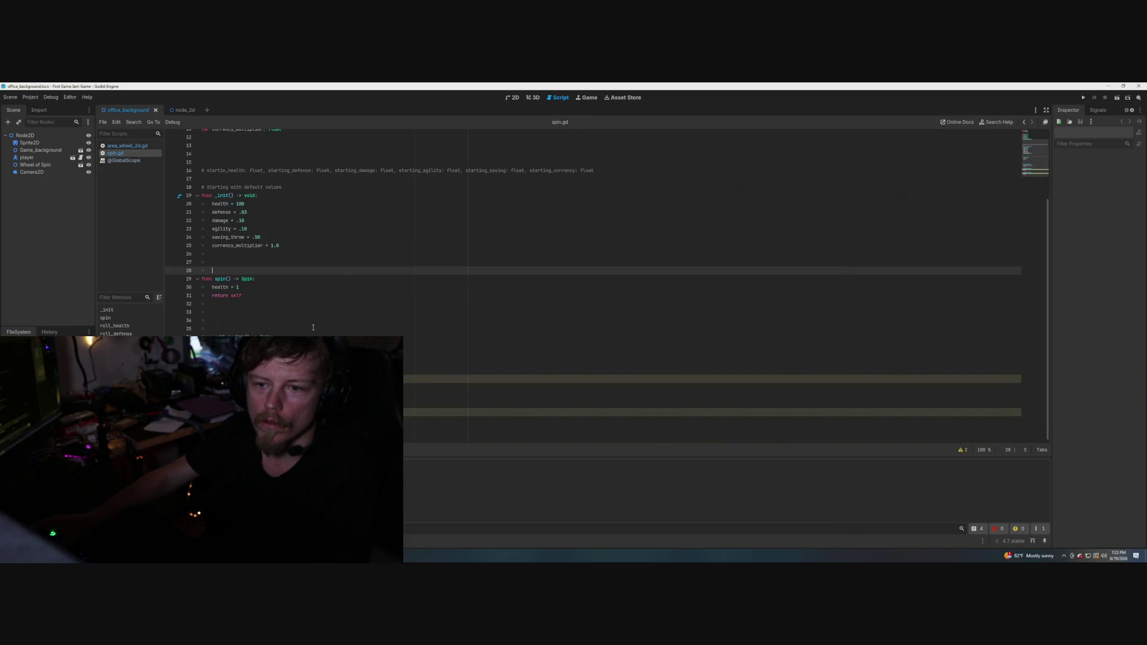
{"action": "left_click_drag", "start_coordinate": [239, 287], "coordinate": [212, 287]}
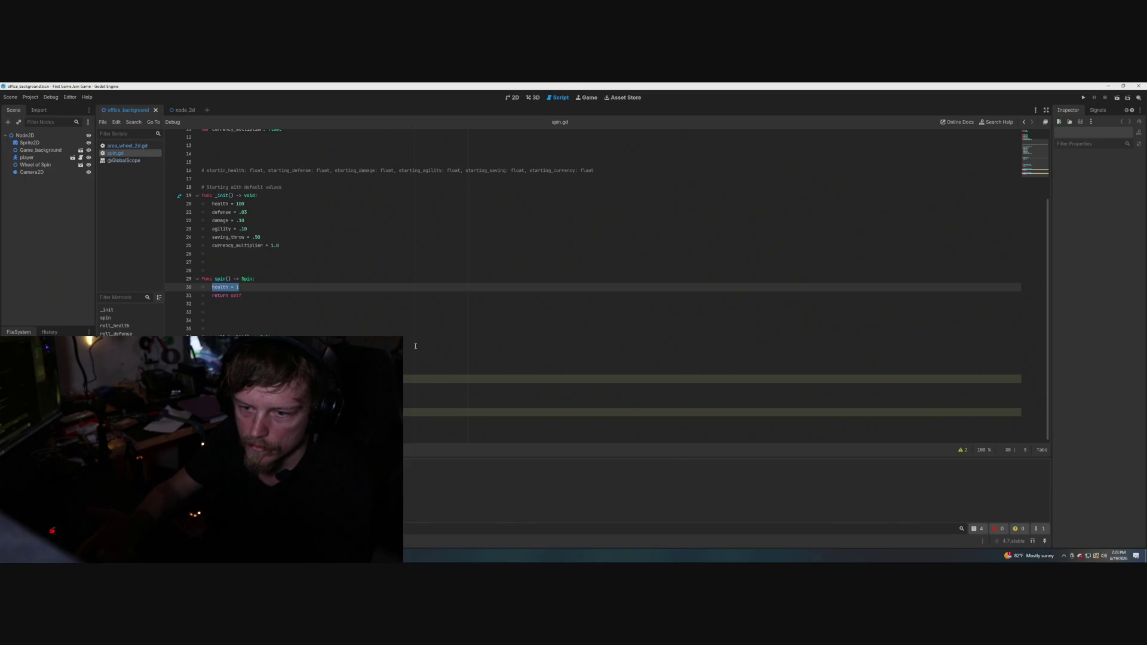
{"action": "type", "text": "r"}
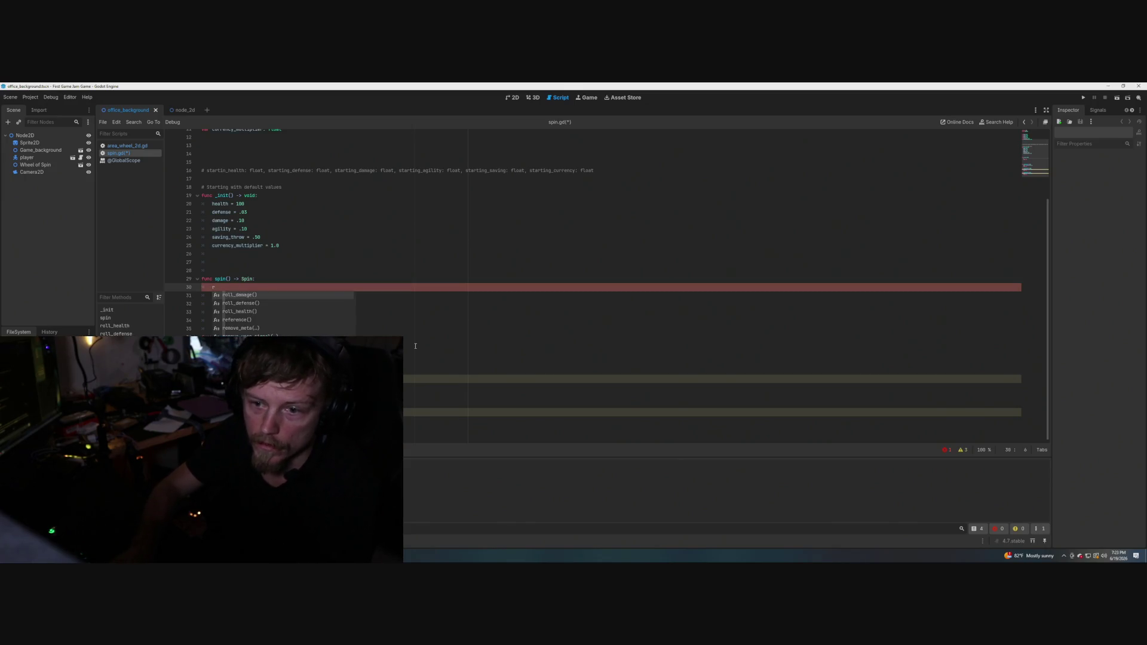
{"action": "key", "text": "Down"}
{"action": "key", "text": "Down"}
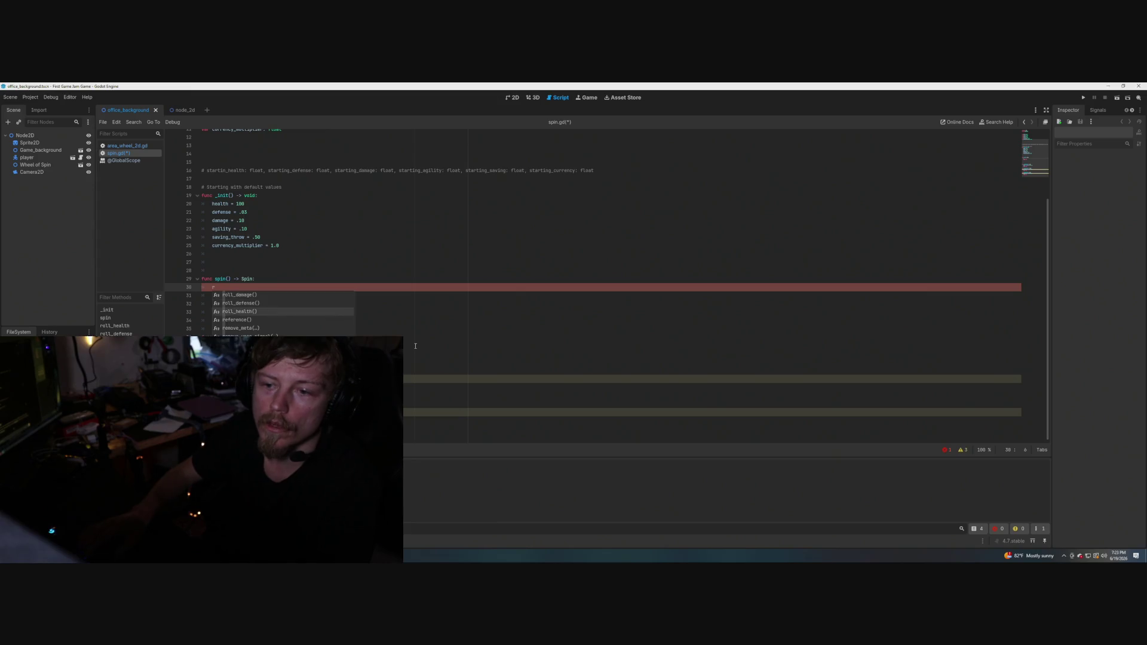
{"action": "key", "text": "Return"}
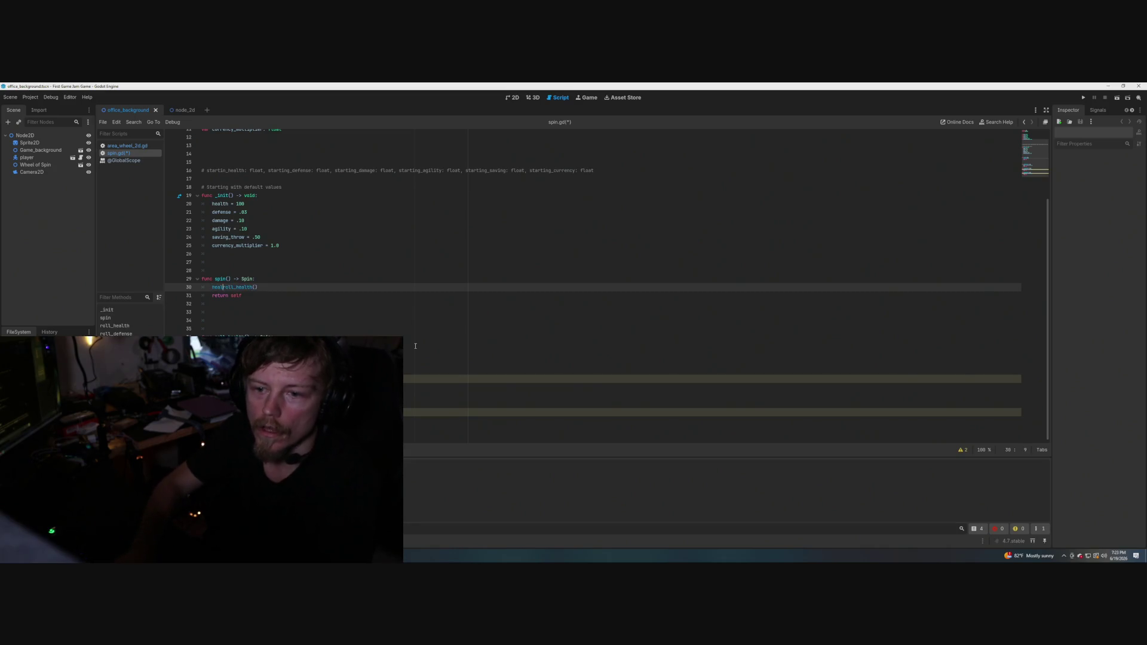
Try edits on the roll_health() line, removing the stray colon and 'self.' characters.
{"action": "type", "text": "th ="}
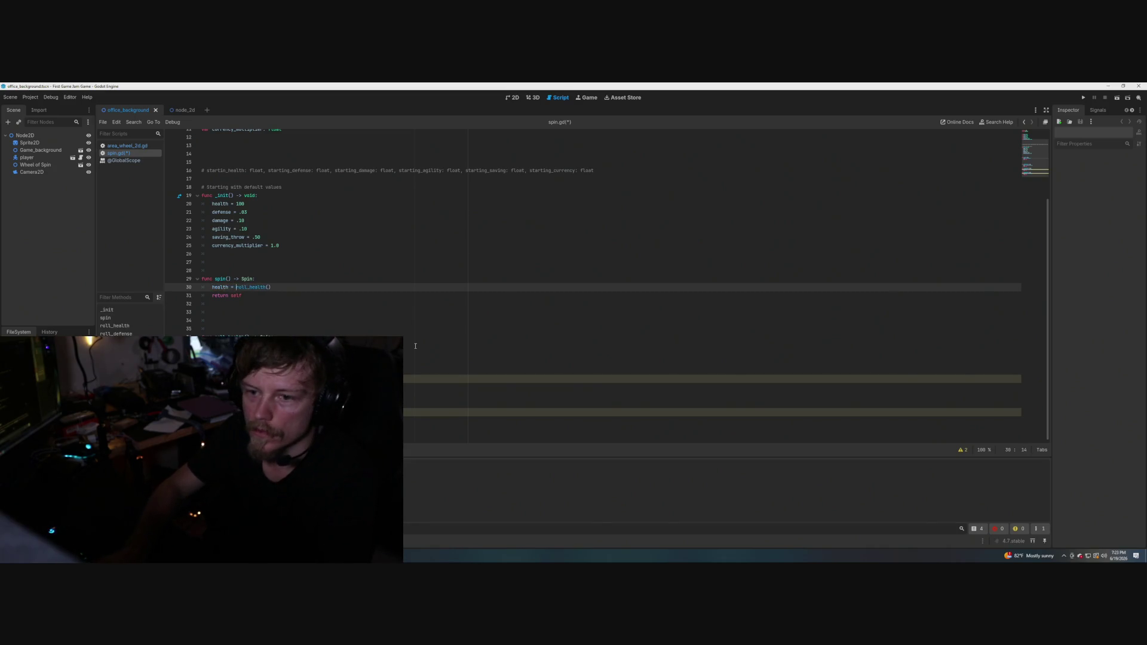
{"action": "left_click", "coordinate": [323, 269]}
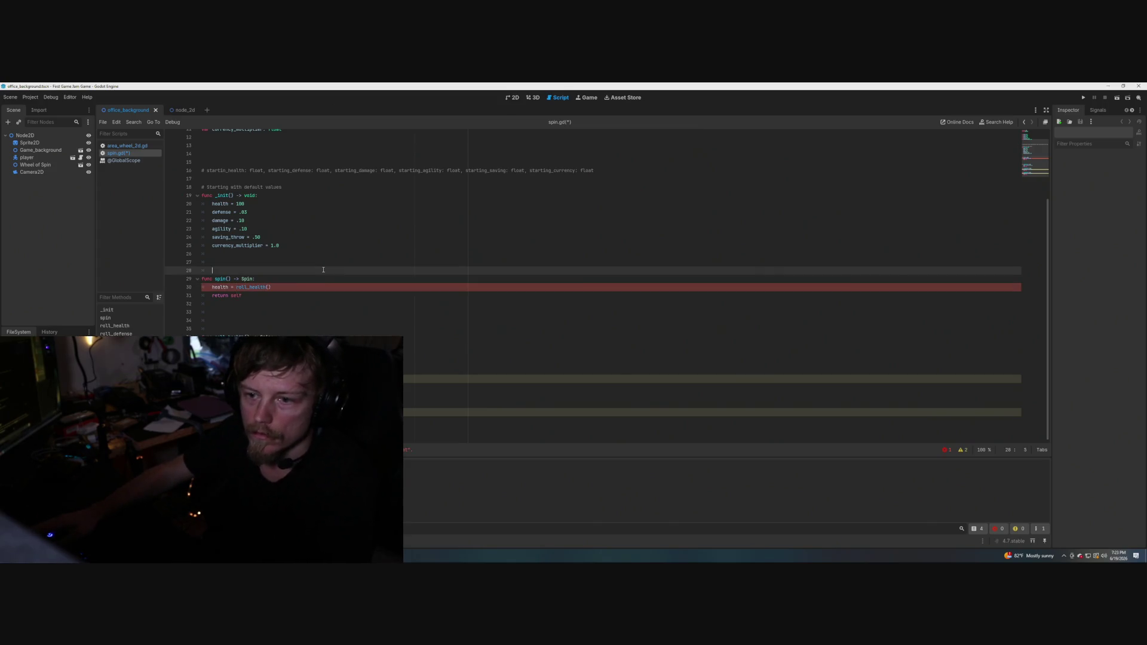
{"action": "left_click", "coordinate": [273, 286]}
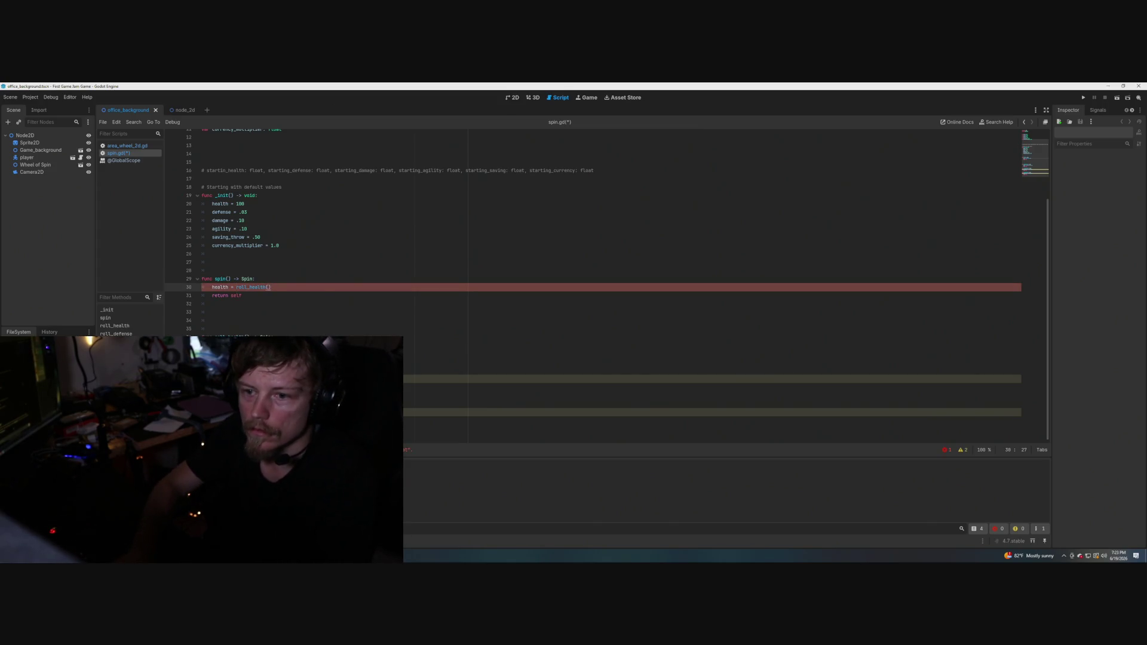
{"action": "type", "text": ":"}
{"action": "left_click", "coordinate": [326, 315]}
{"action": "left_click", "coordinate": [278, 288]}
{"action": "key", "text": "BackSpace"}
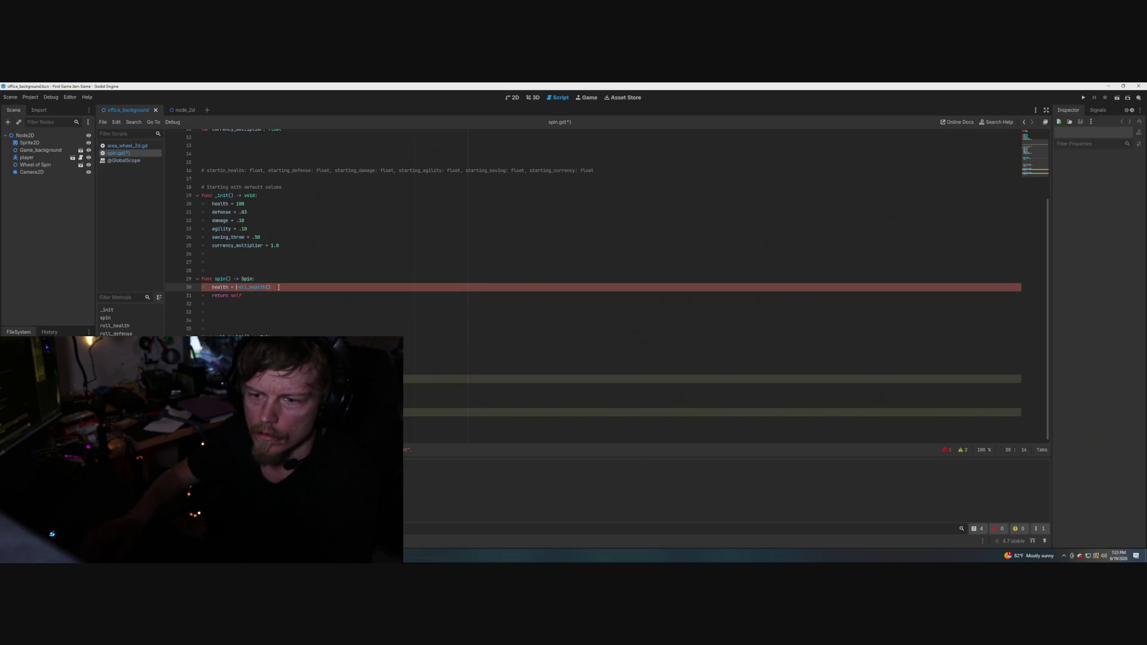
{"action": "type", "text": "self."}
{"action": "left_click", "coordinate": [287, 288]}
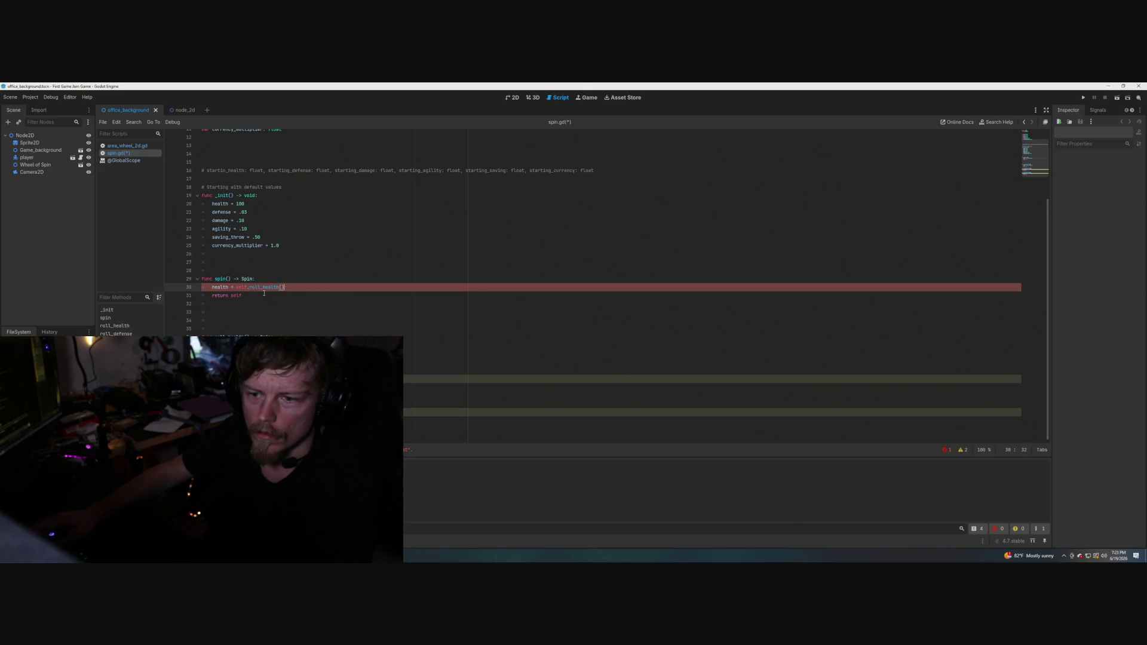
{"action": "key", "text": "BackSpace"}
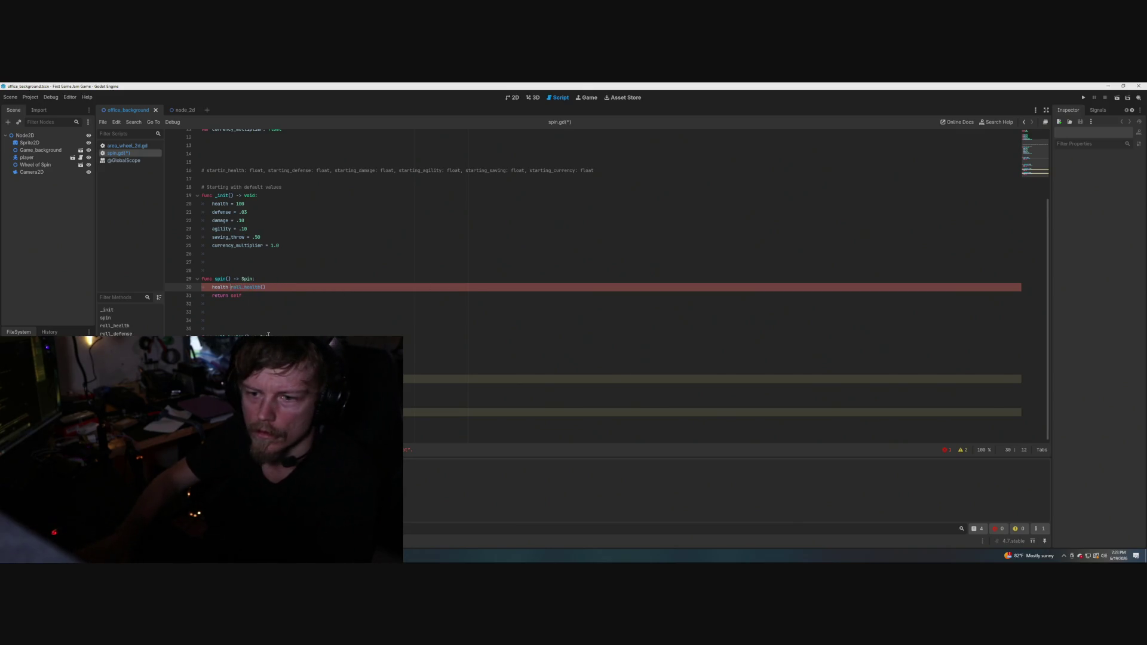
{"action": "key", "text": "BackSpace"}
{"action": "key", "text": "BackSpace"}
{"action": "key", "text": "BackSpace"}
{"action": "left_click", "coordinate": [310, 292]}
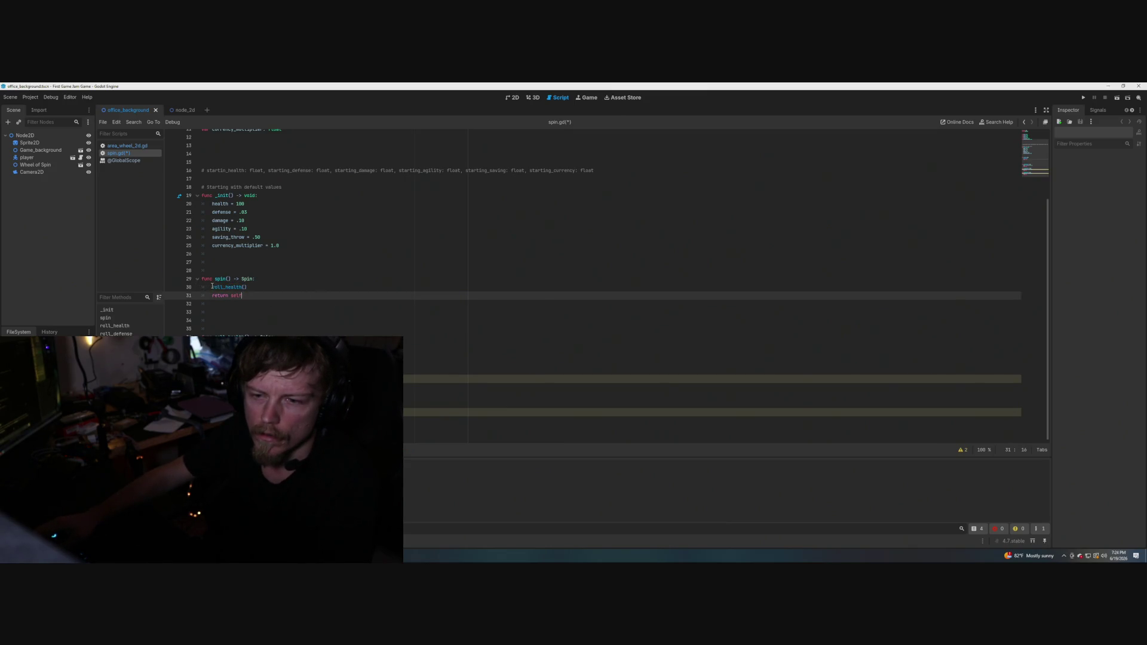
{"action": "key", "text": "ctrl+z"}
{"action": "type", "text": "self."}
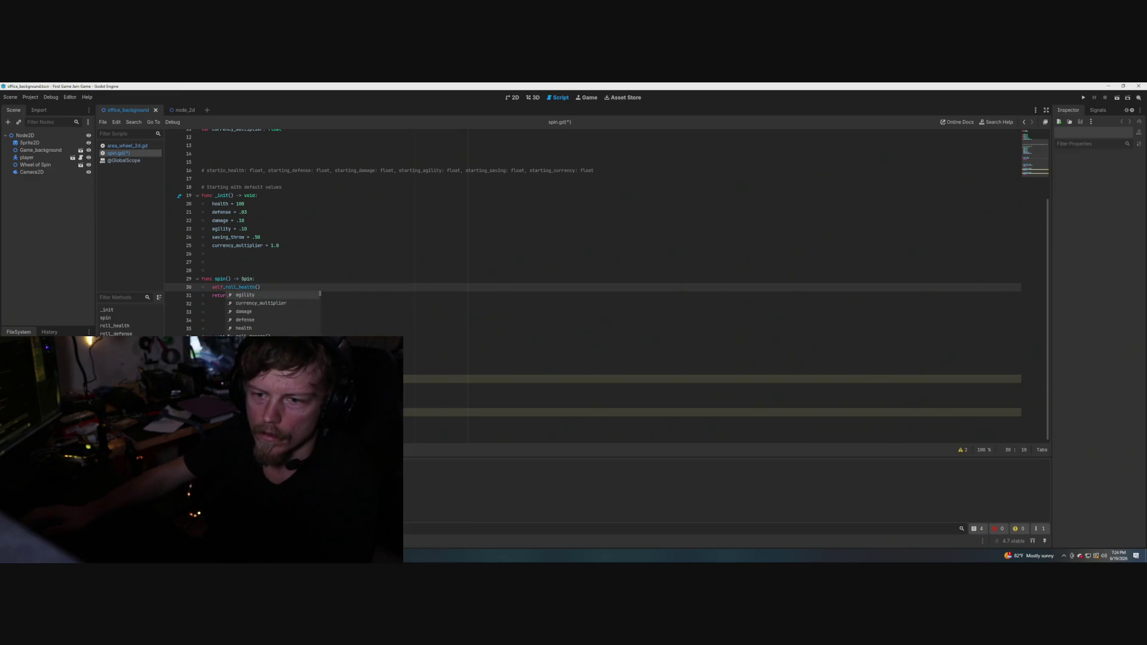
Retype the line as a clean roll_health() call and save spin.gd.
{"action": "key", "text": "Down"}
{"action": "key", "text": "Down"}
{"action": "key", "text": "Down"}
{"action": "left_click_drag", "start_coordinate": [261, 287], "coordinate": [211, 289]}
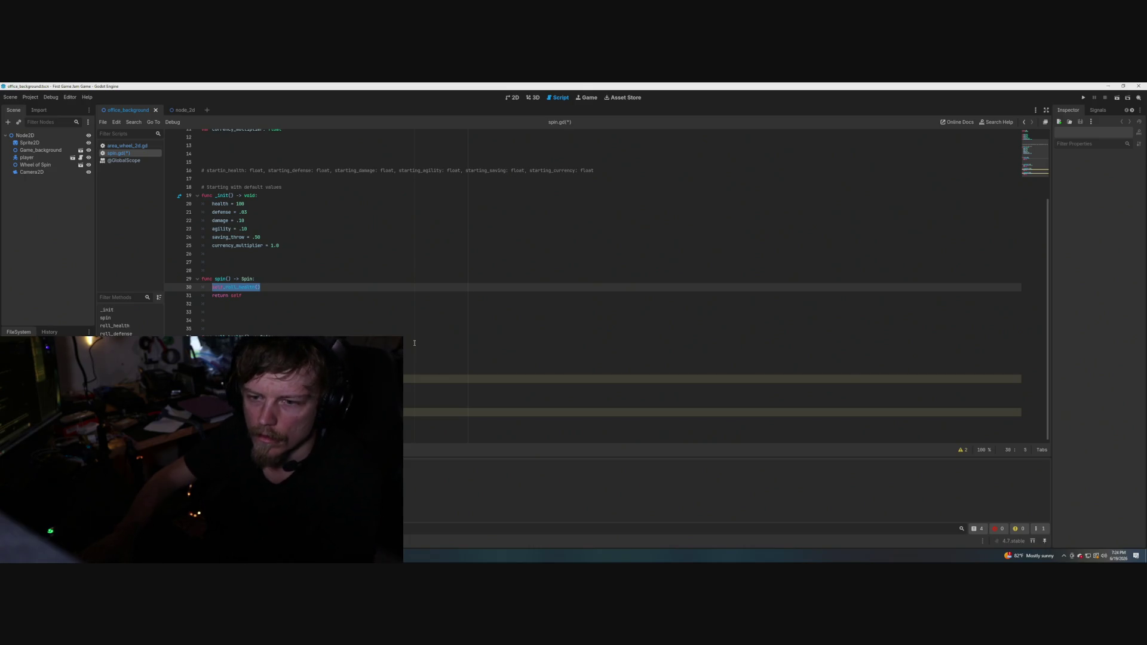
{"action": "type", "text": "roll"}
{"action": "key", "text": "Return"}
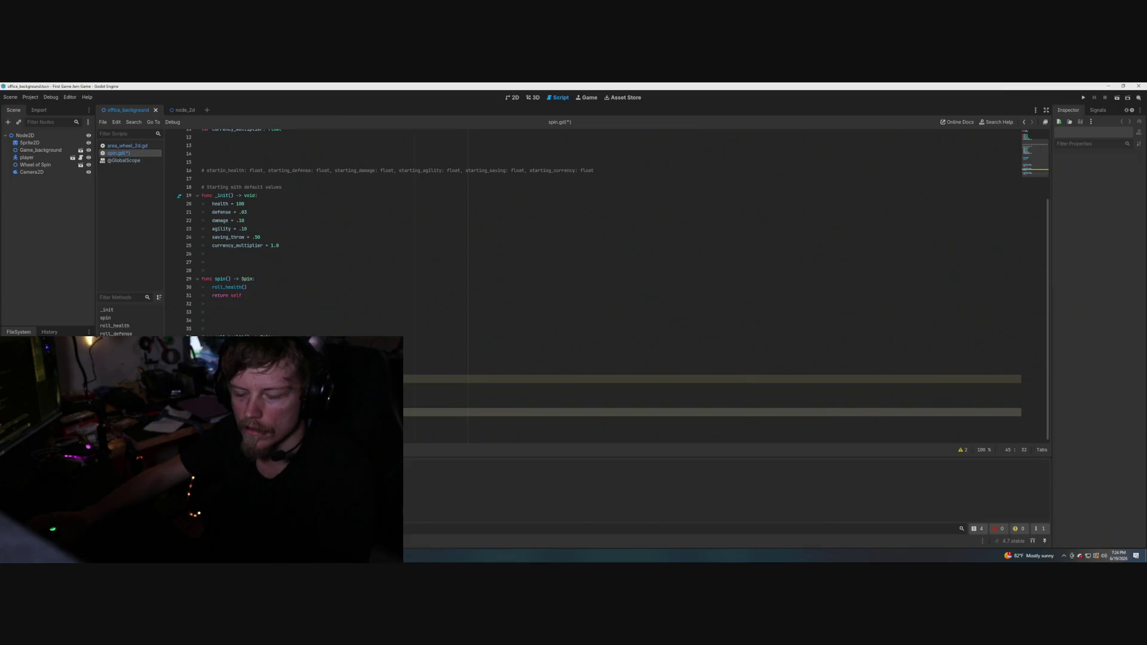
{"action": "left_click", "coordinate": [324, 313]}
{"action": "key", "text": "ctrl+s"}
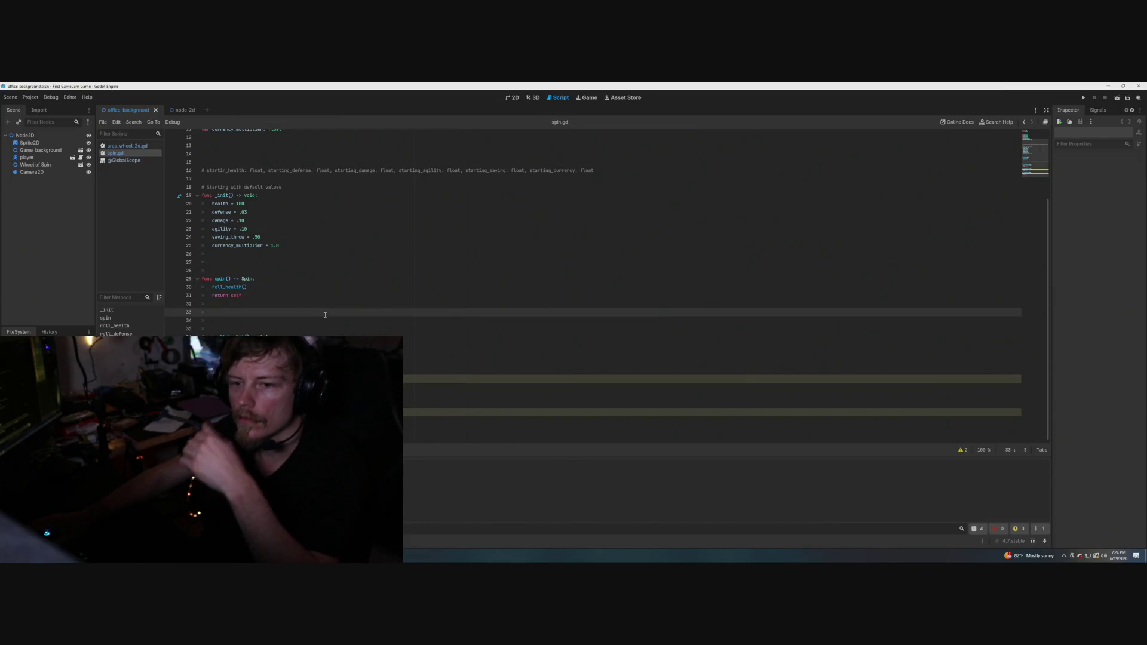
{"action": "left_click", "coordinate": [253, 287]}
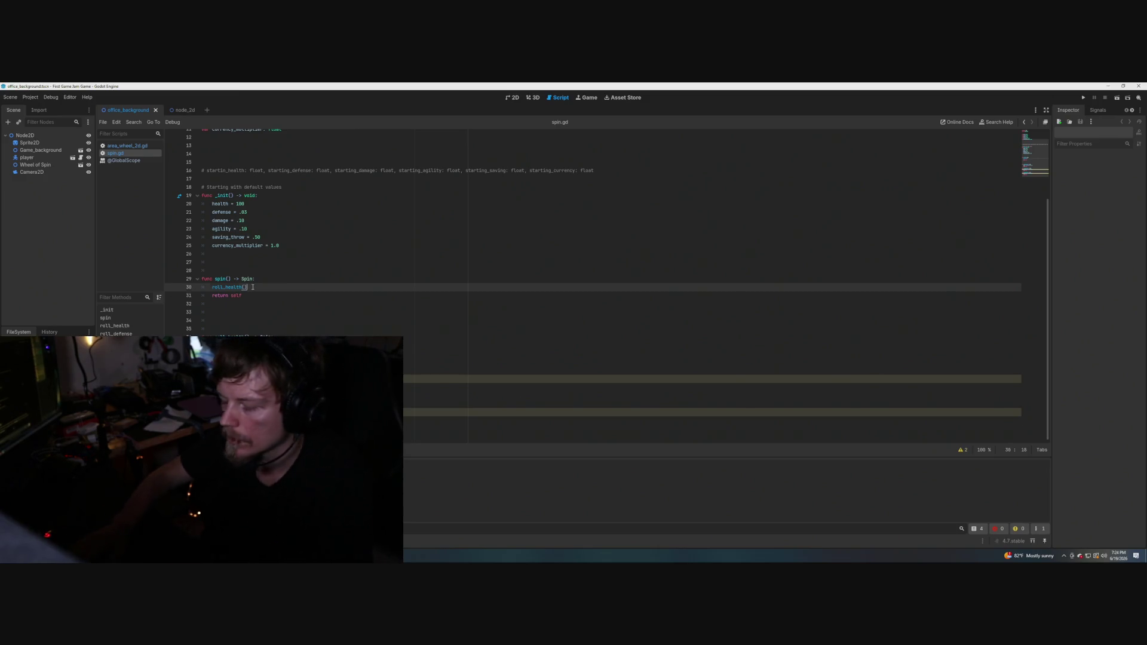
{"action": "key", "text": "Return"}
{"action": "key", "text": "BackSpace"}
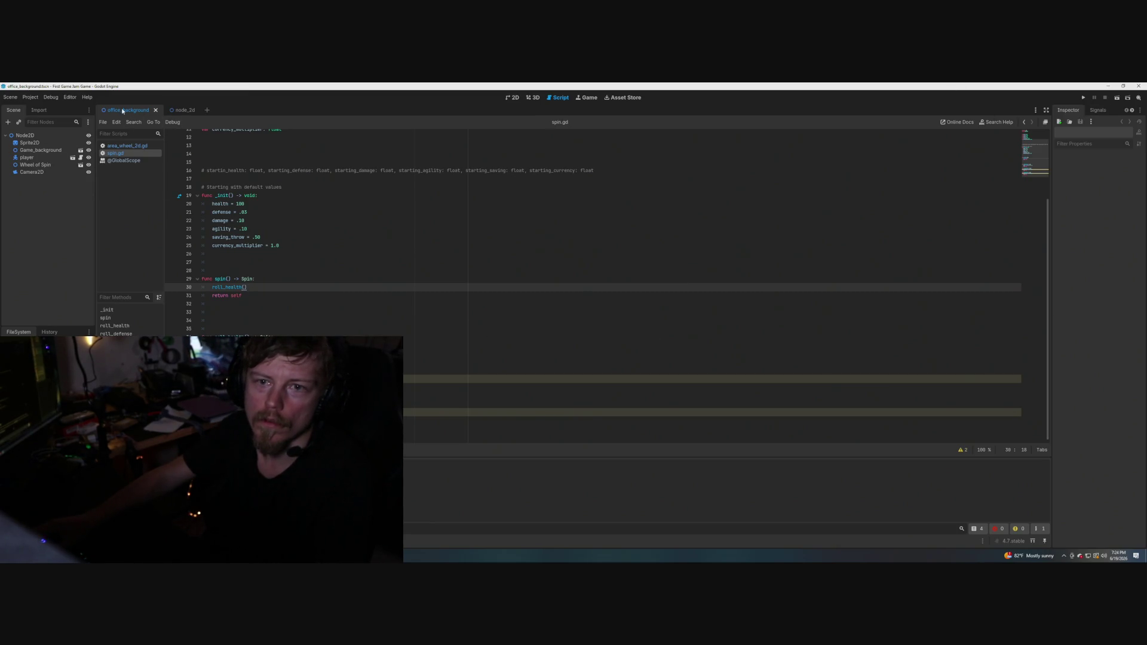
{"action": "left_click", "coordinate": [1117, 98]}
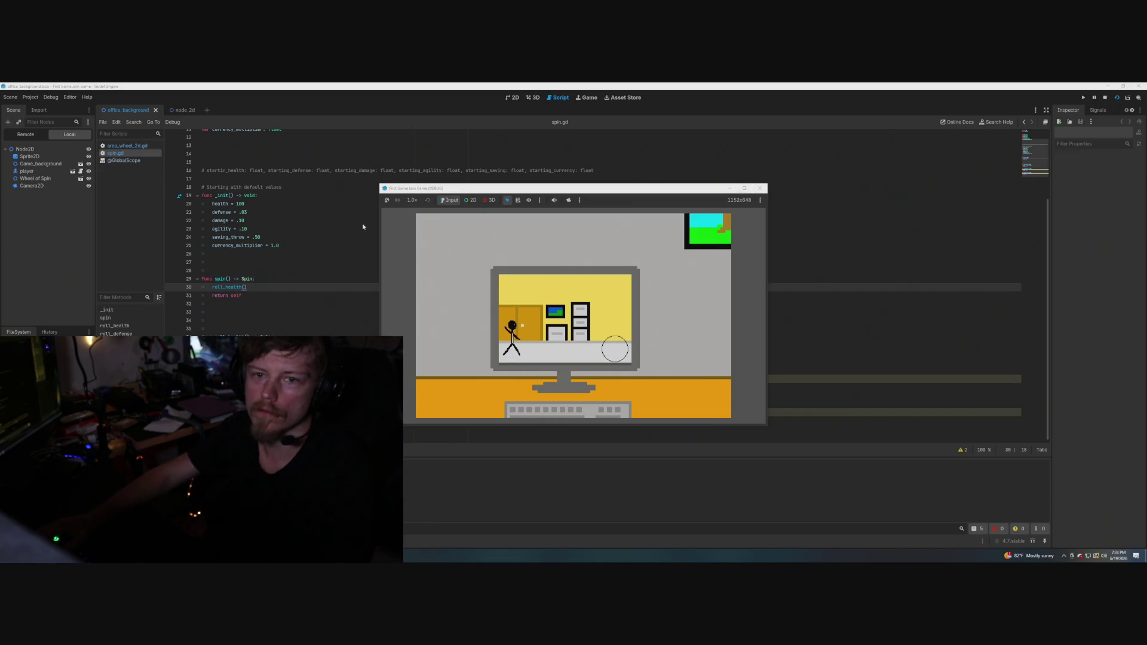
{"action": "key", "text": "F8"}
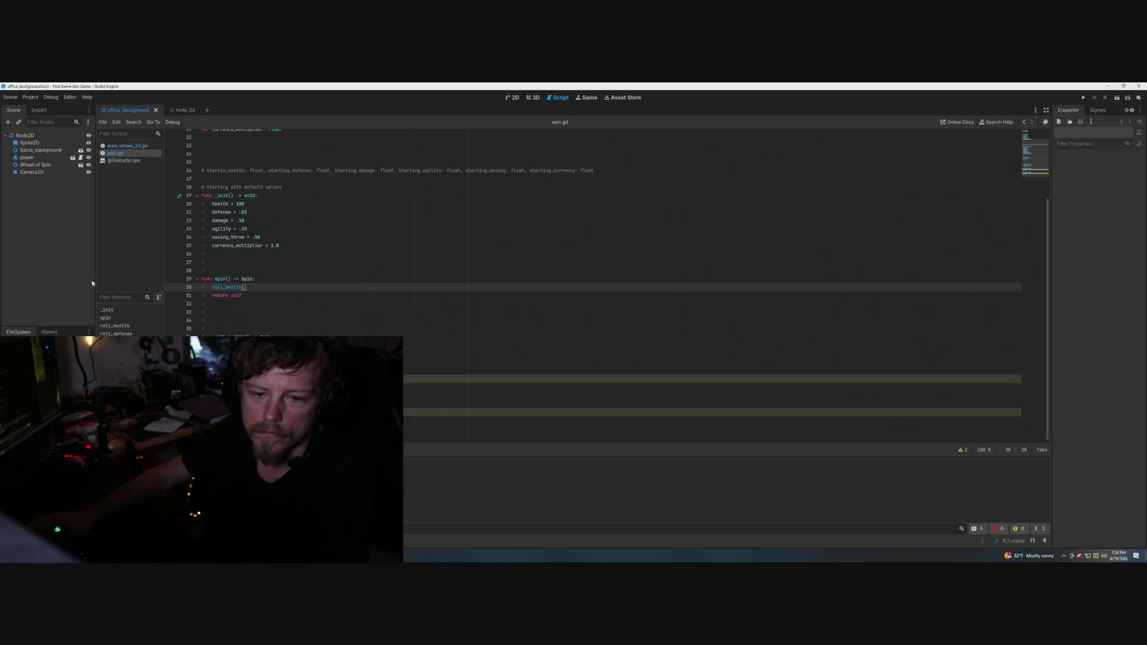
Switch through the node_2d and office_background scenes back to area_wheel_2d.gd.
{"action": "left_click", "coordinate": [181, 111]}
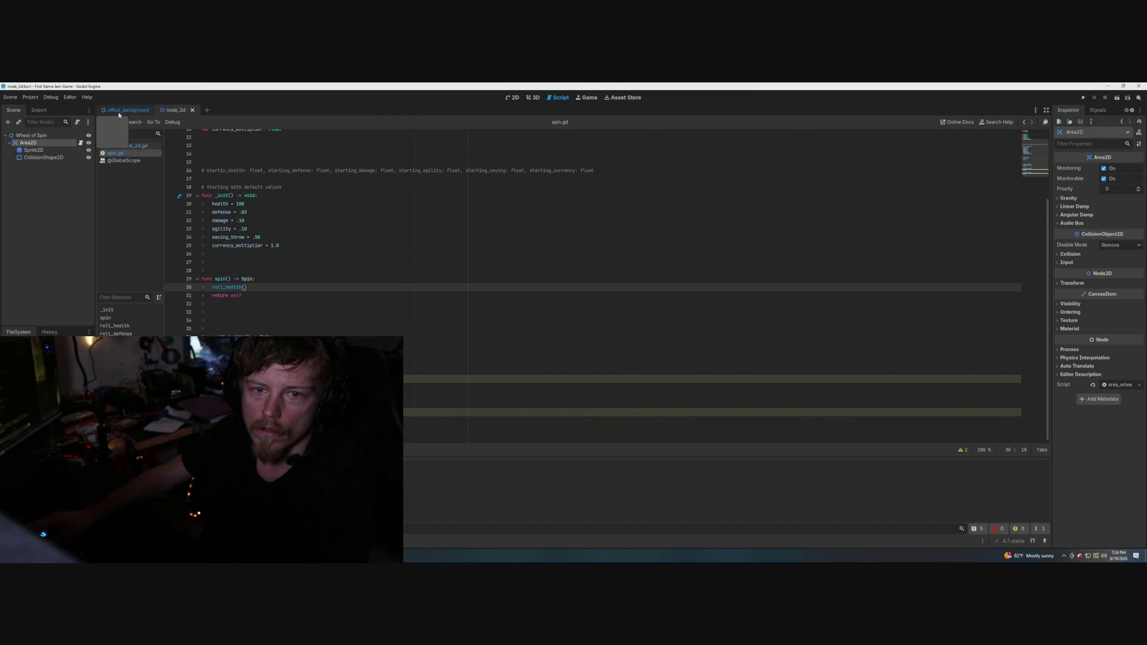
{"action": "left_click", "coordinate": [119, 114]}
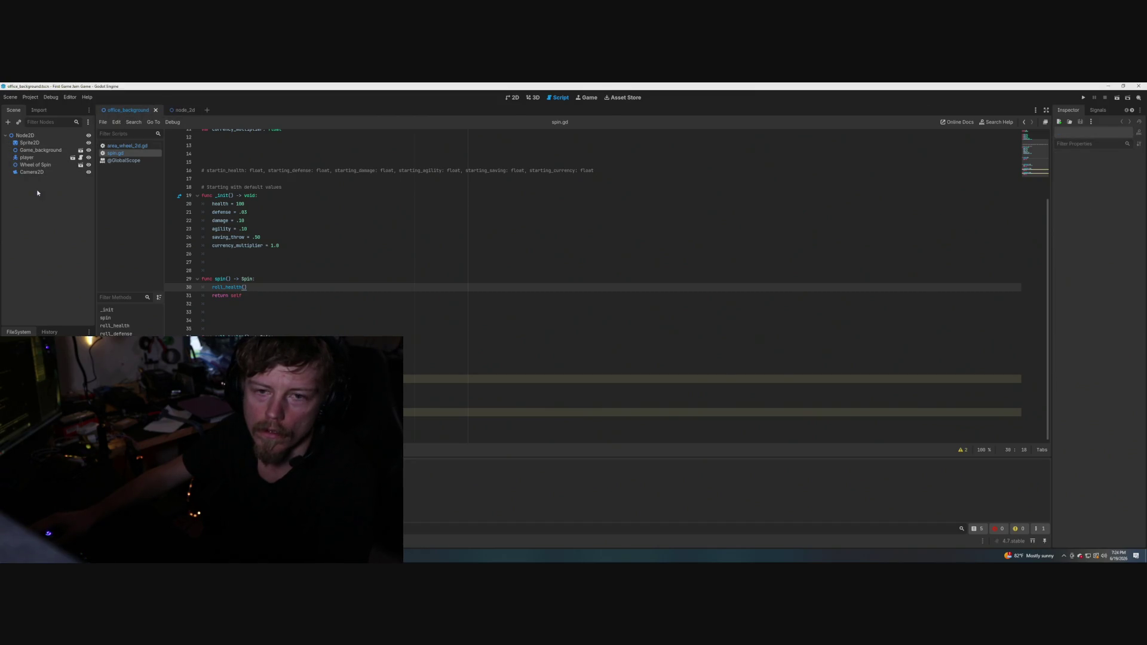
{"action": "key", "text": "alt+Left"}
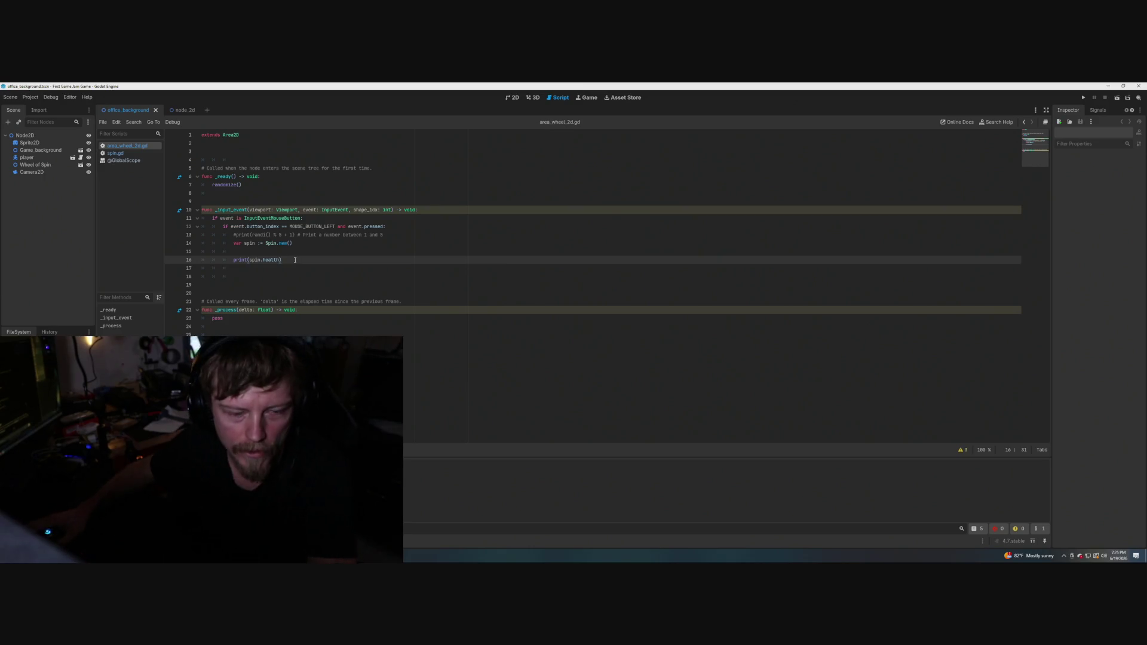
Insert spin.roll_health() above print(spin.health) on line 16 and save area_wheel_2d.gd.
{"action": "left_click", "coordinate": [302, 245]}
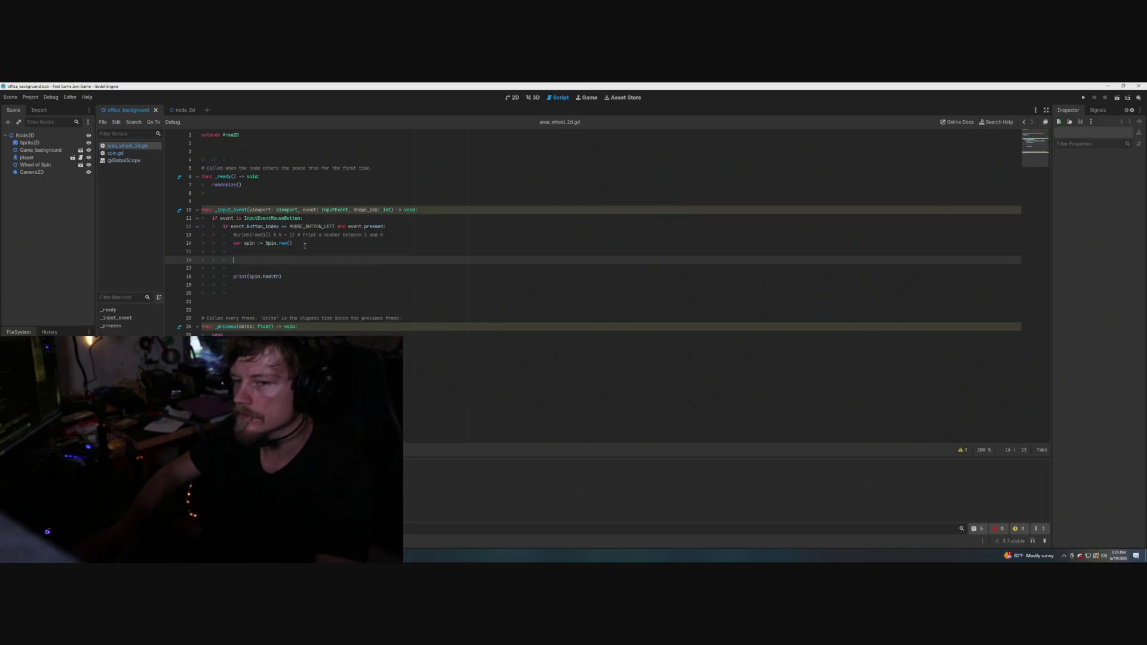
{"action": "key", "text": "Return"}
{"action": "key", "text": "Return"}
{"action": "type", "text": "spin."}
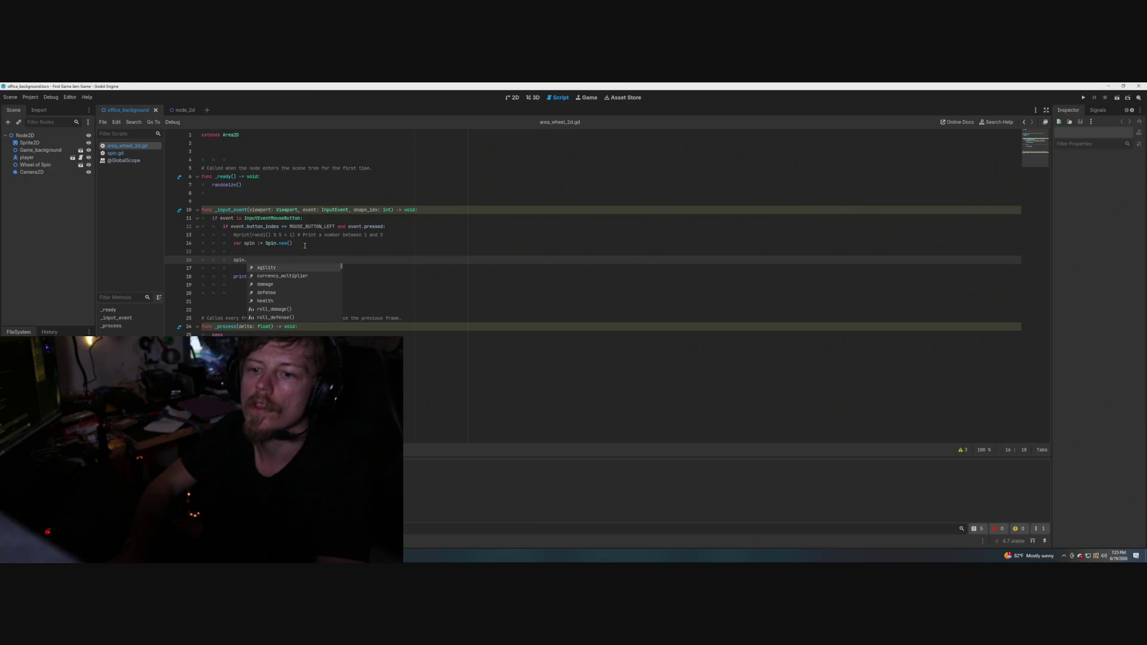
{"action": "type", "text": "rot"}
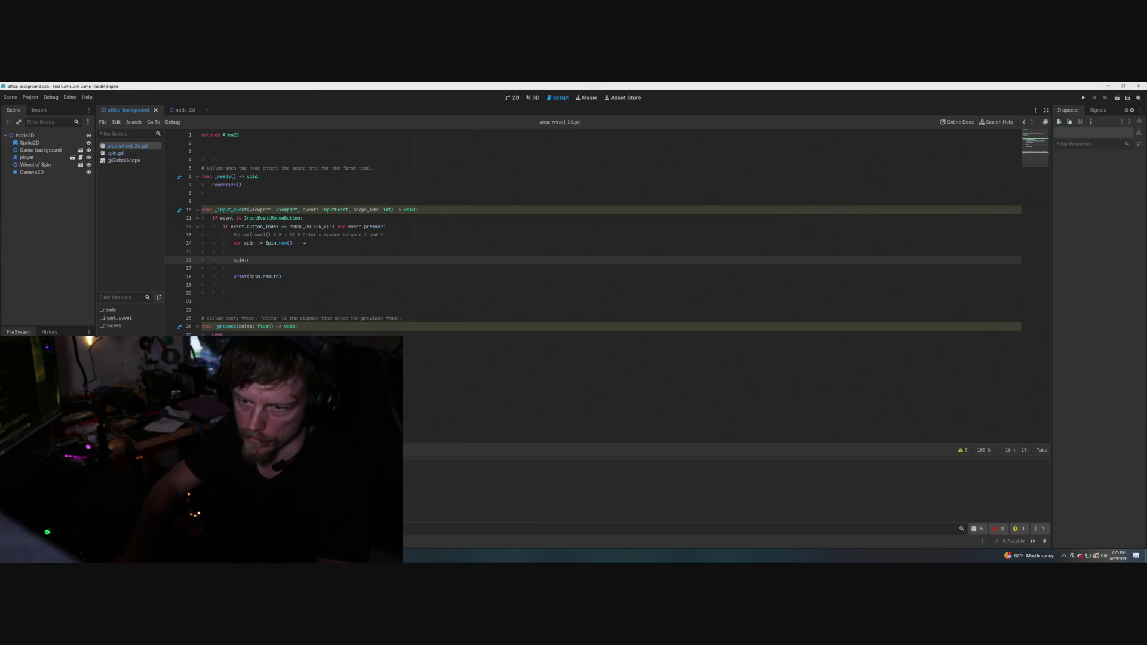
{"action": "type", "text": "_"}
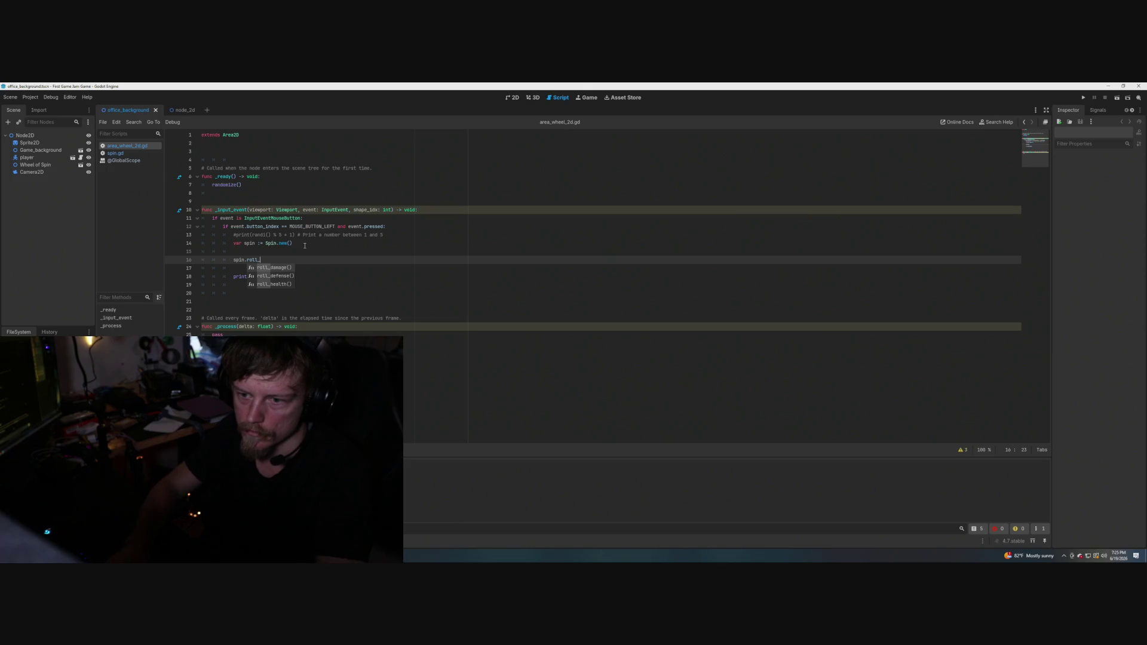
{"action": "key", "text": "Down"}
{"action": "key", "text": "Down"}
{"action": "key", "text": "Return"}
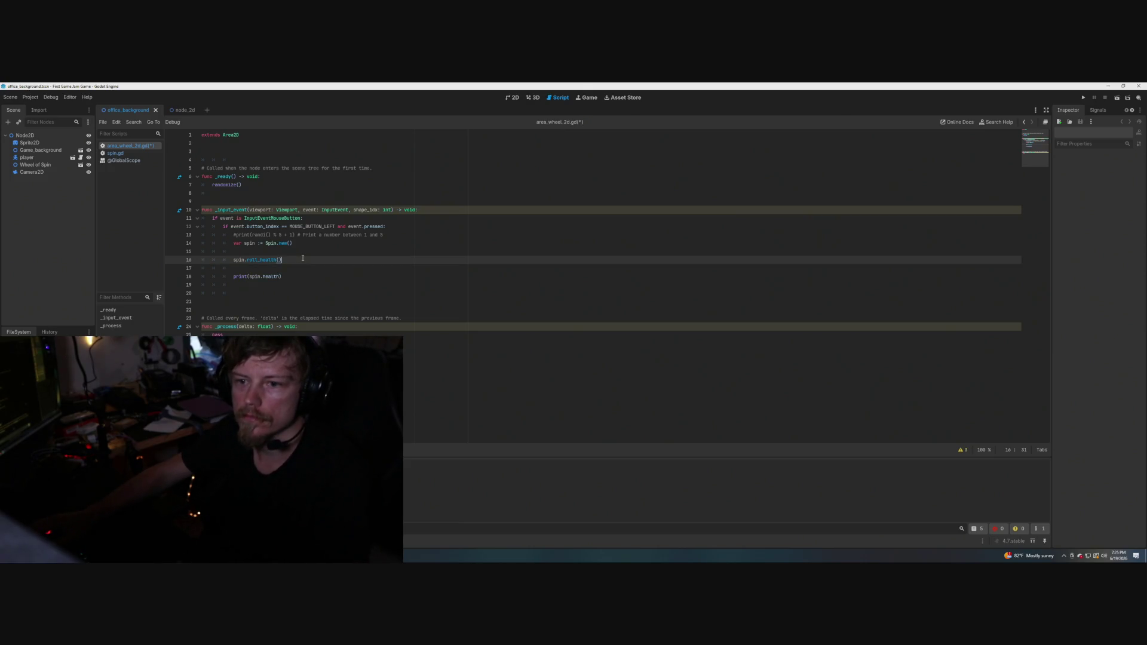
{"action": "key", "text": "ctrl+s"}
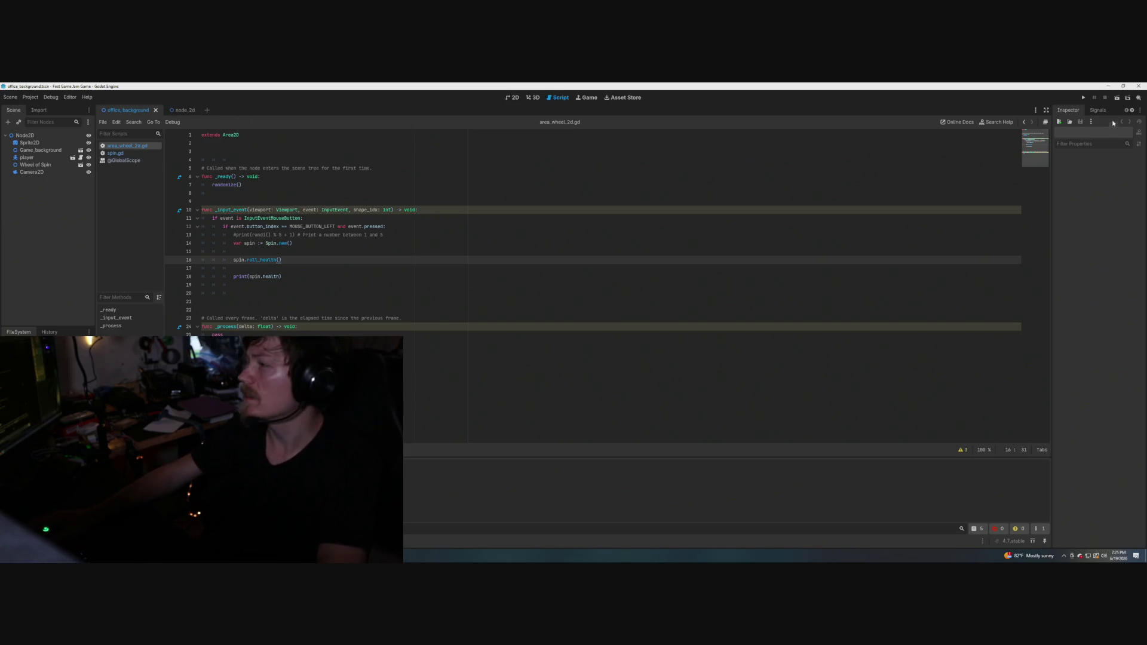
{"action": "left_click", "coordinate": [1117, 97]}
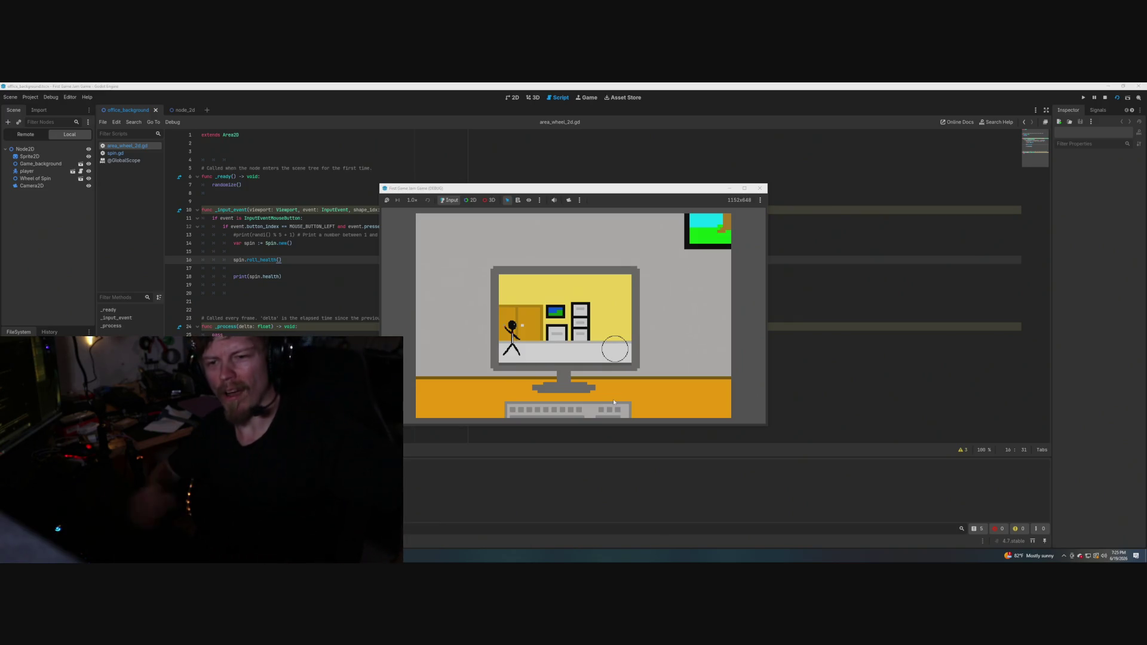
{"action": "left_click", "coordinate": [613, 353]}
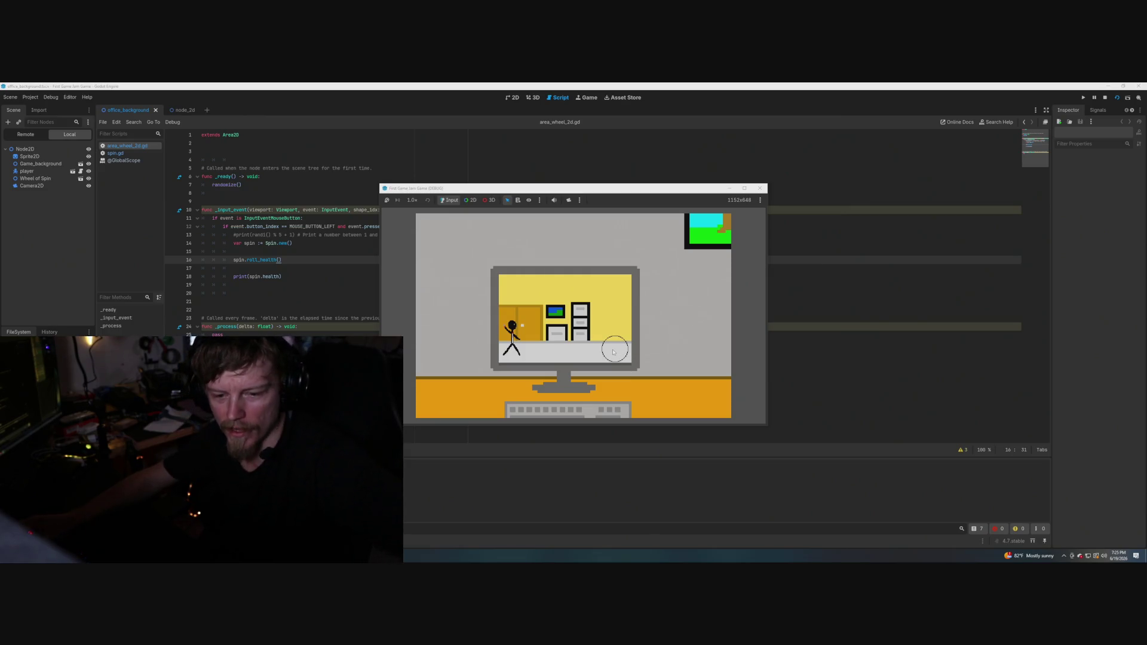
{"action": "left_click", "coordinate": [614, 352]}
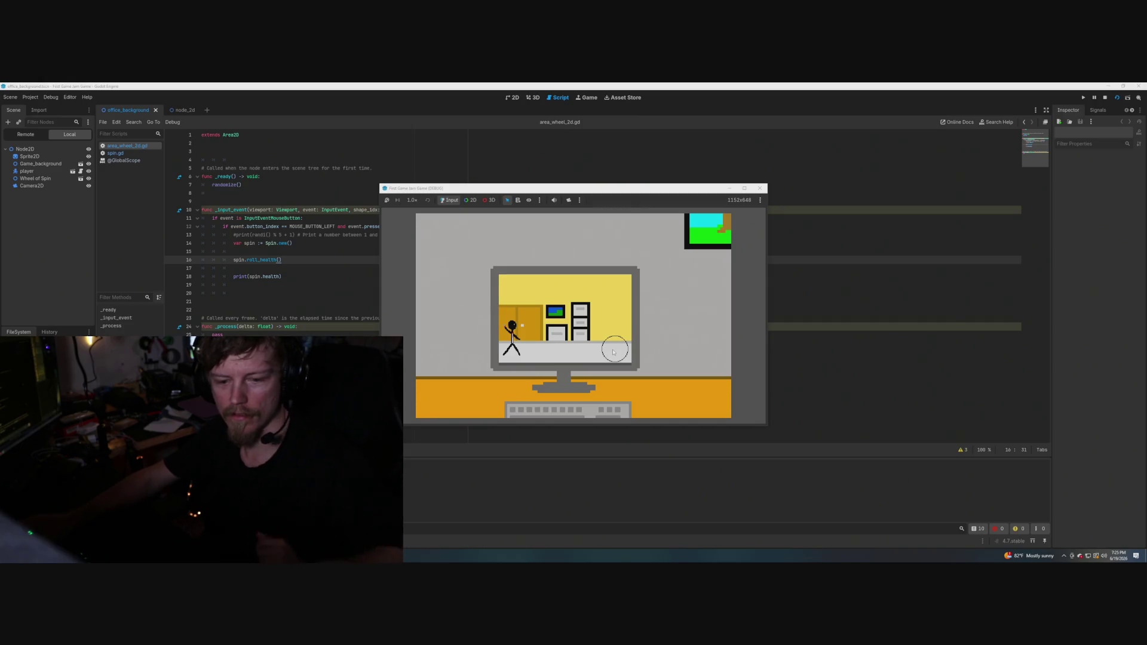
{"action": "left_click", "coordinate": [613, 352]}
{"action": "left_click", "coordinate": [613, 352]}
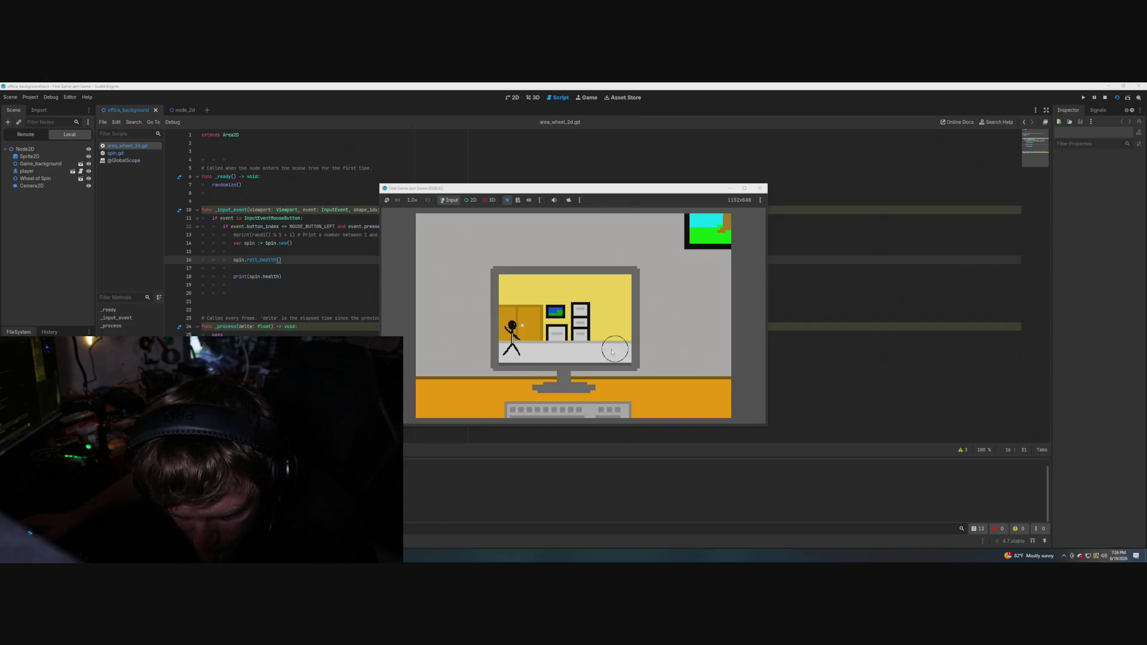
{"action": "left_click", "coordinate": [613, 353]}
{"action": "left_click", "coordinate": [612, 352]}
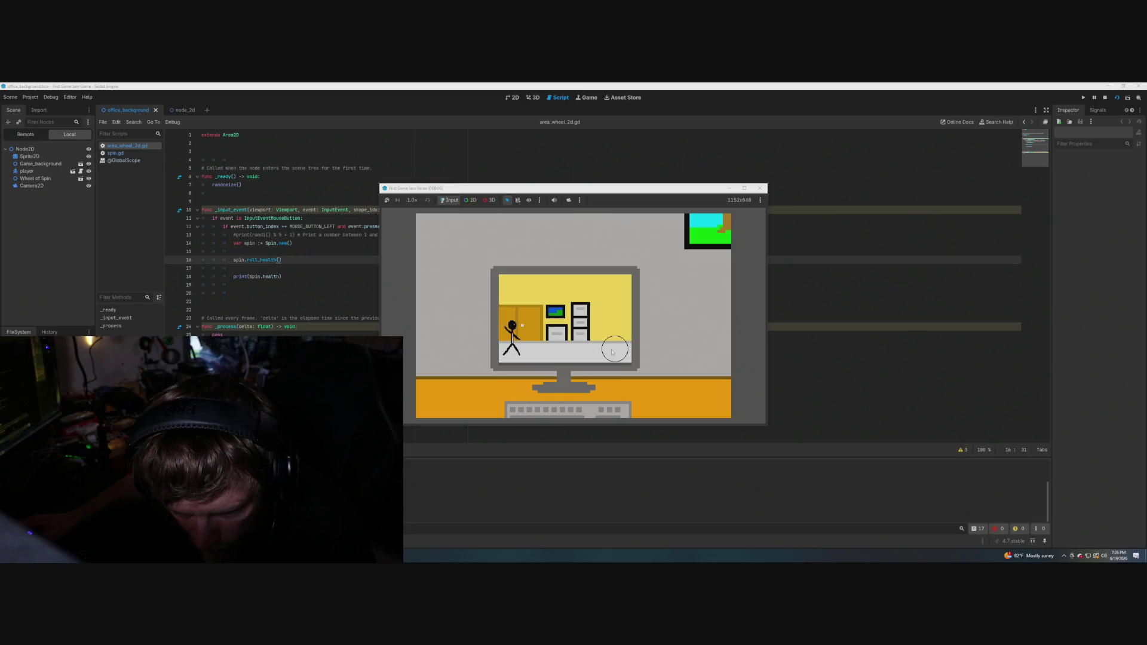
{"action": "left_click", "coordinate": [612, 352]}
{"action": "left_click", "coordinate": [613, 353]}
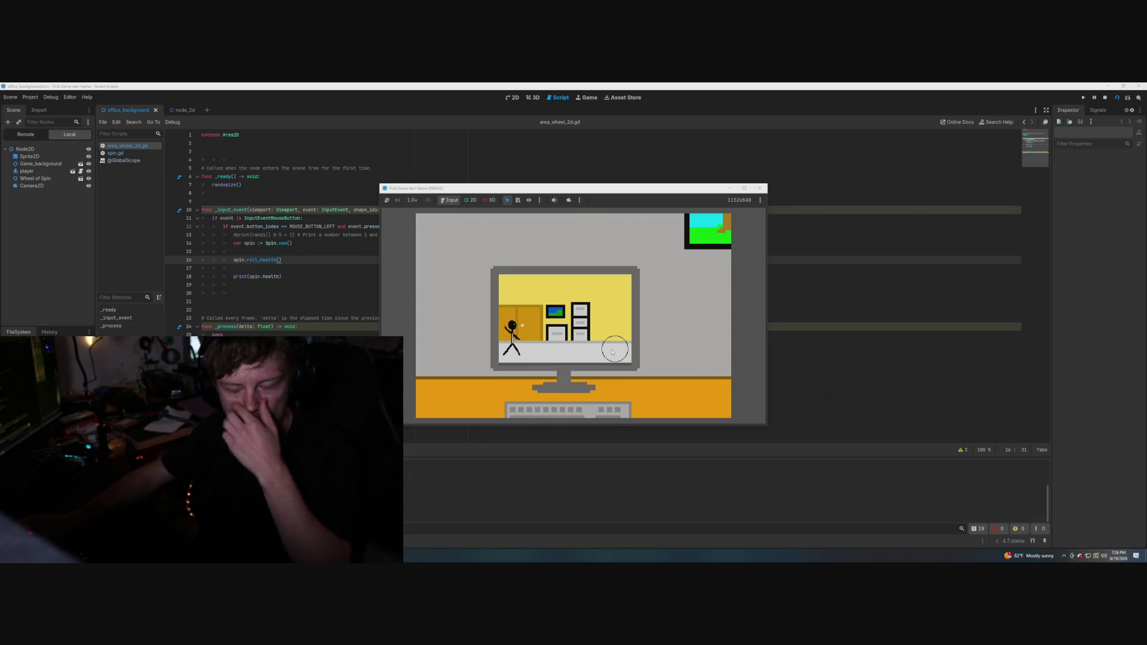
{"action": "left_click", "coordinate": [760, 189]}
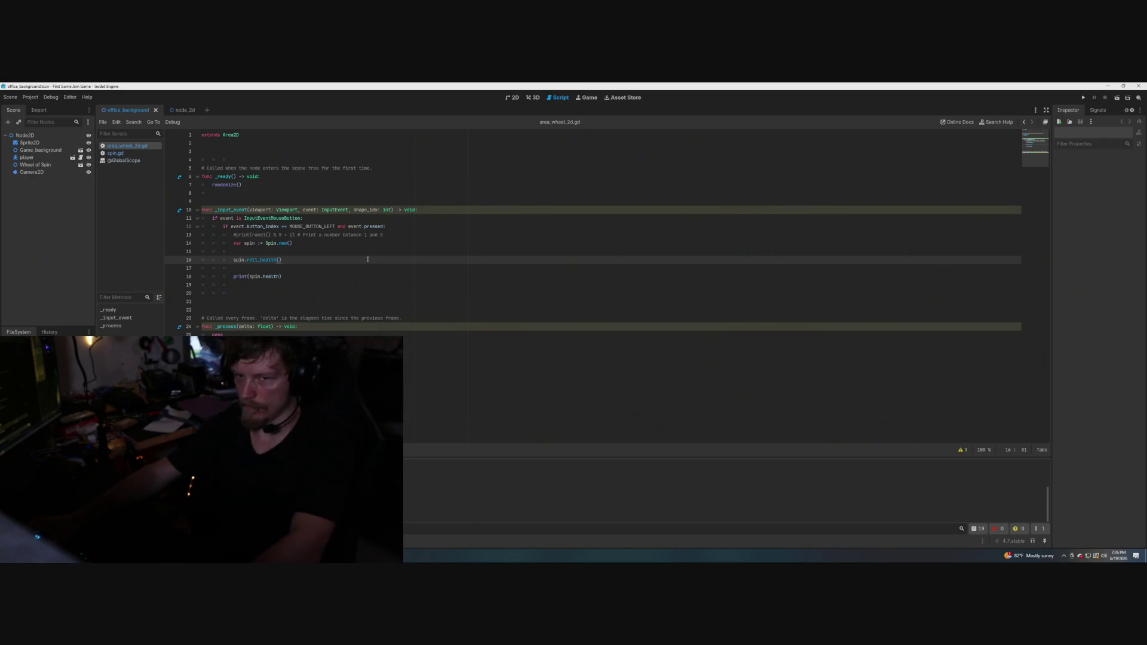
Open spin.gd, scroll to the blank lines below spin(), and bring up the random-number docs.
{"action": "left_click", "coordinate": [115, 153]}
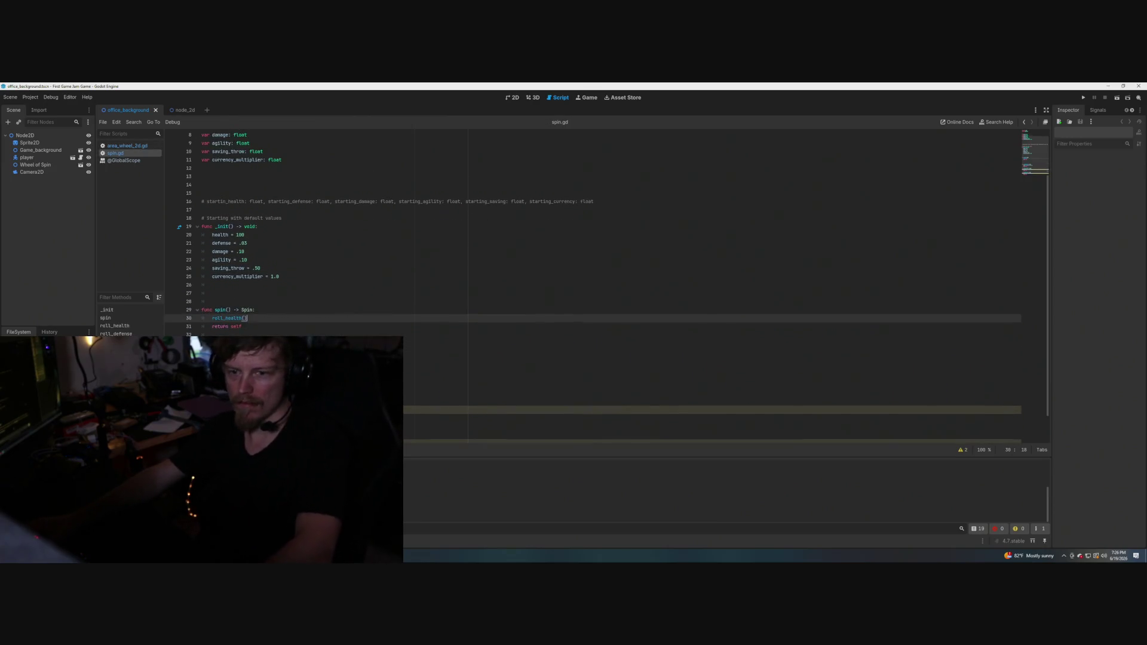
{"action": "scroll", "coordinate": [597, 269], "scroll_direction": "down", "scroll_amount": 1}
{"action": "scroll", "coordinate": [597, 269], "scroll_direction": "down", "scroll_amount": 1}
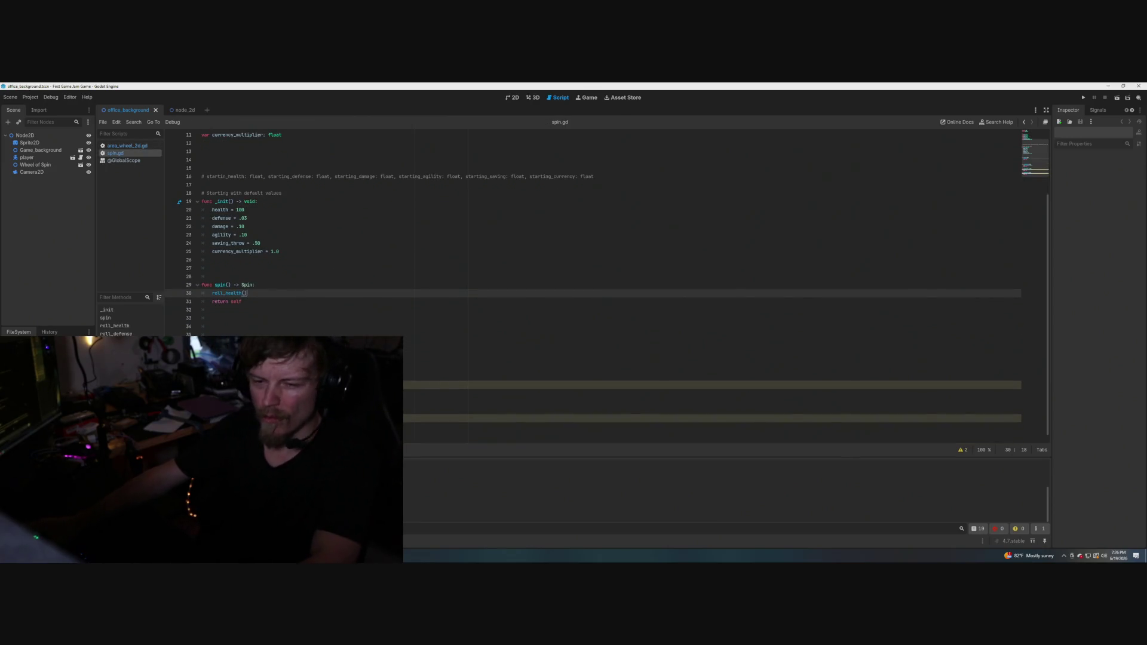
{"action": "left_click", "coordinate": [247, 351]}
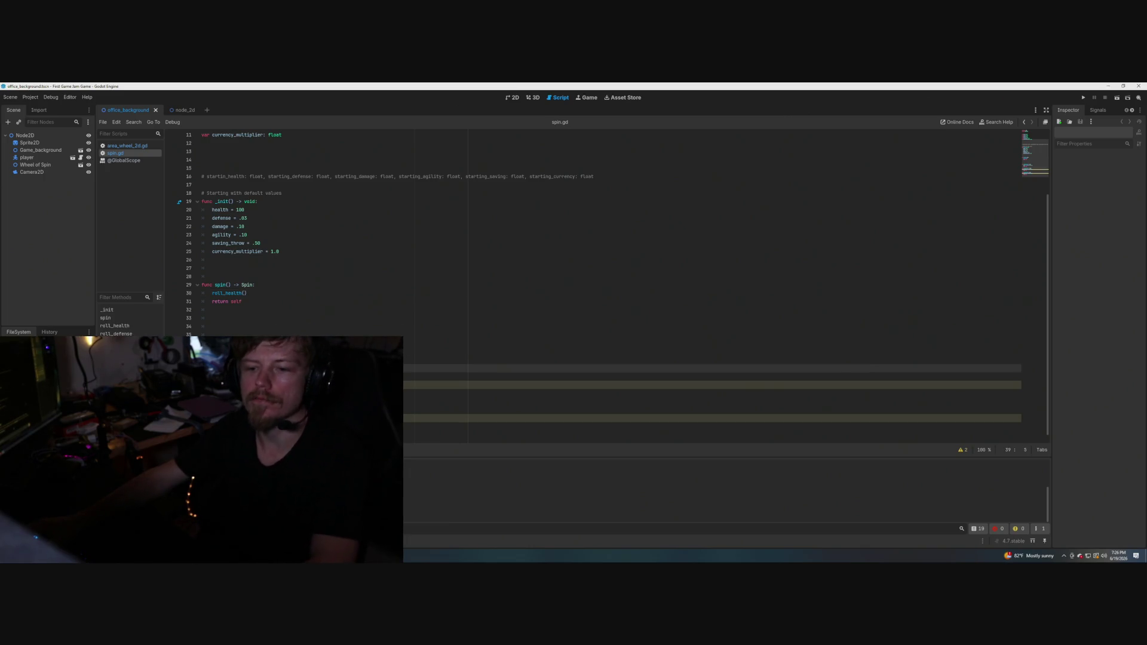
{"action": "left_click", "coordinate": [217, 368]}
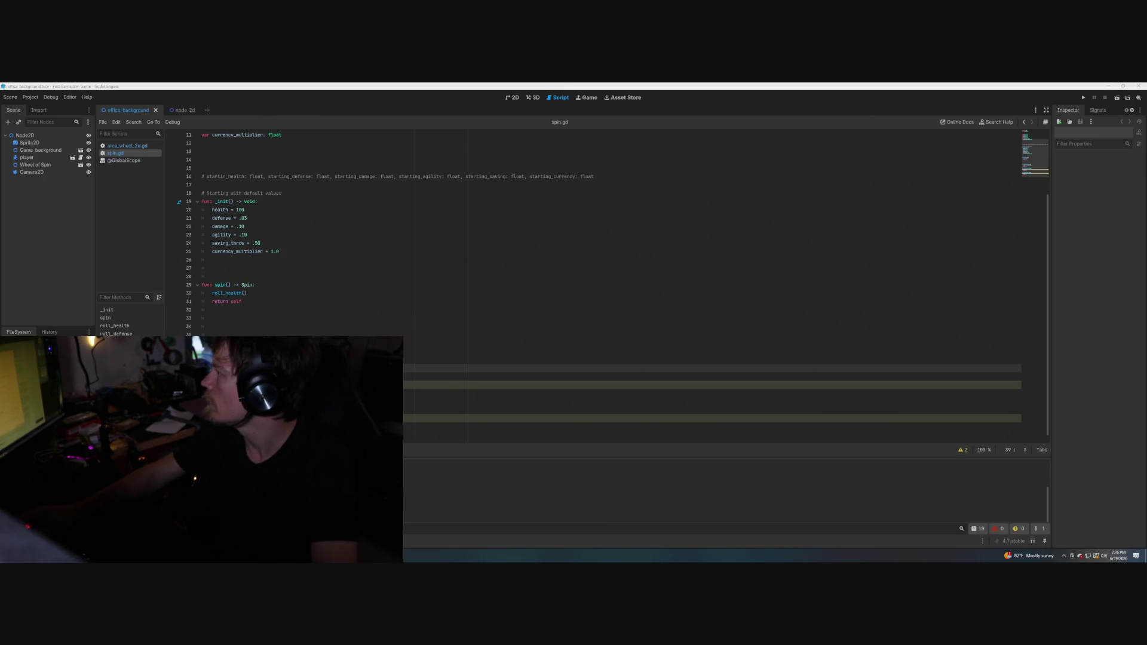
{"action": "key", "text": "alt+Tab"}
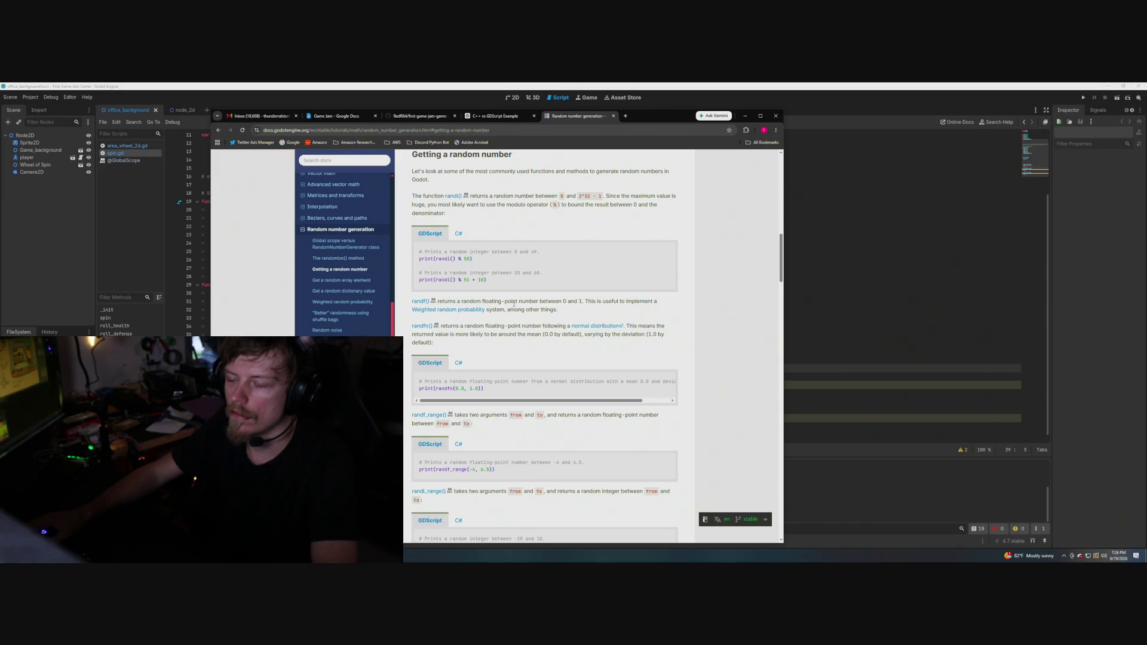
Slide the 'Getting a random number' docs window aside and return to spin.gd.
{"action": "mouse_move", "coordinate": [643, 116]}
{"action": "left_mouse_down"}
{"action": "mouse_move", "coordinate": [921, 123]}
{"action": "mouse_move", "coordinate": [818, 116]}
{"action": "left_mouse_up"}
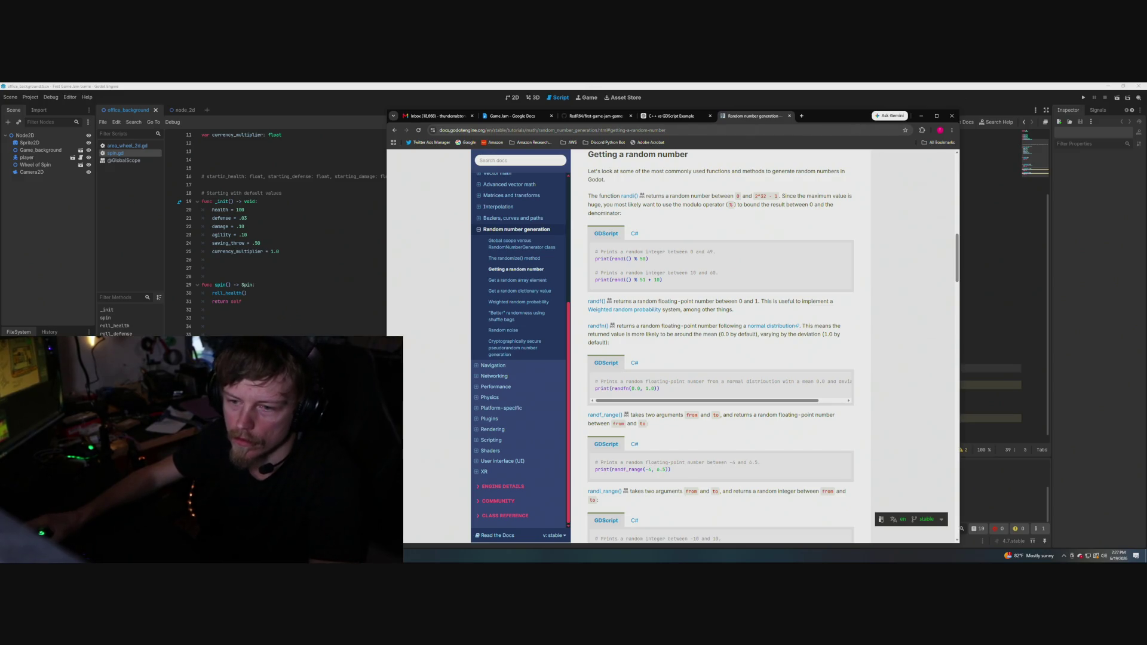
{"action": "left_click", "coordinate": [986, 351]}
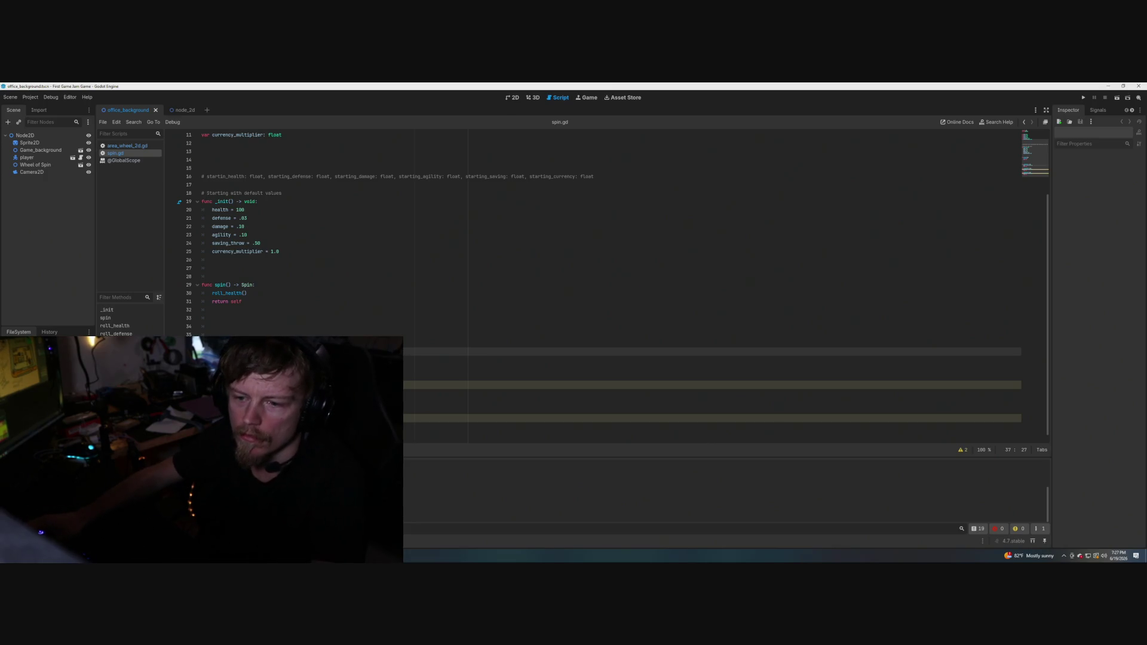
Save the spin.gd script.
{"action": "left_click", "coordinate": [250, 360]}
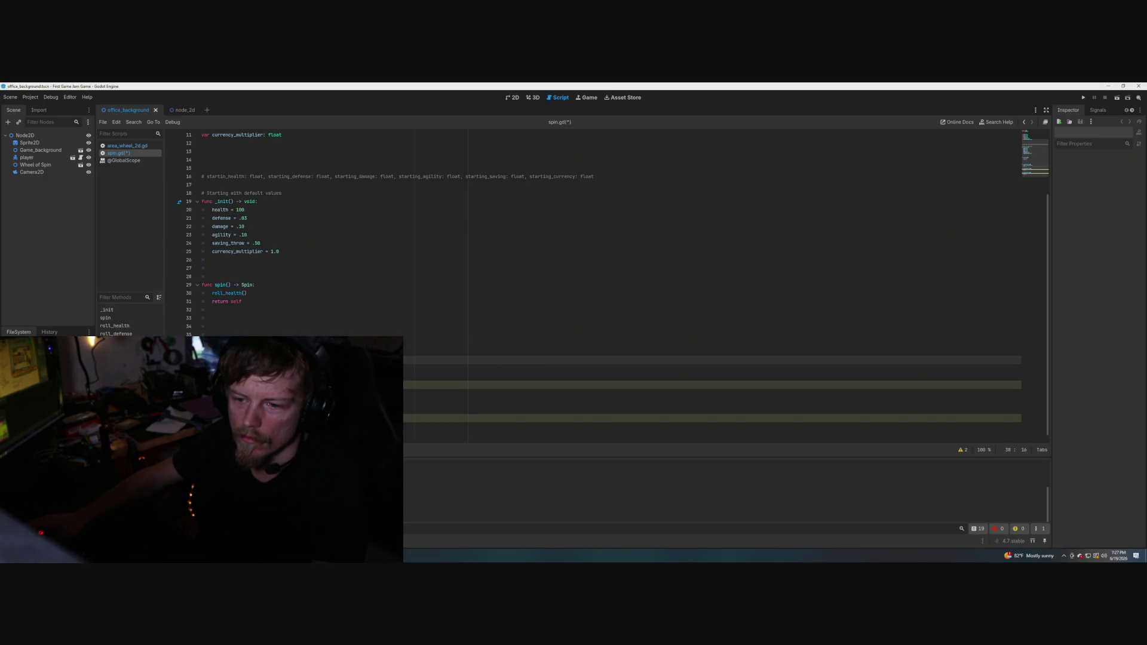
{"action": "key", "text": "ctrl+s"}
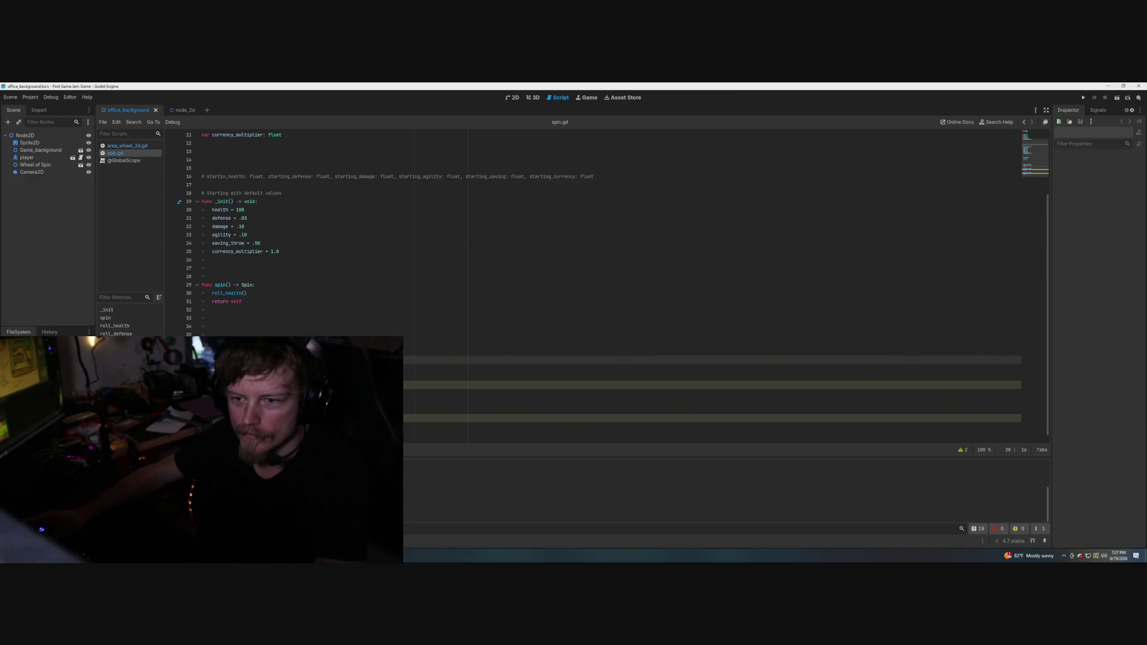
{"action": "left_click", "coordinate": [239, 368]}
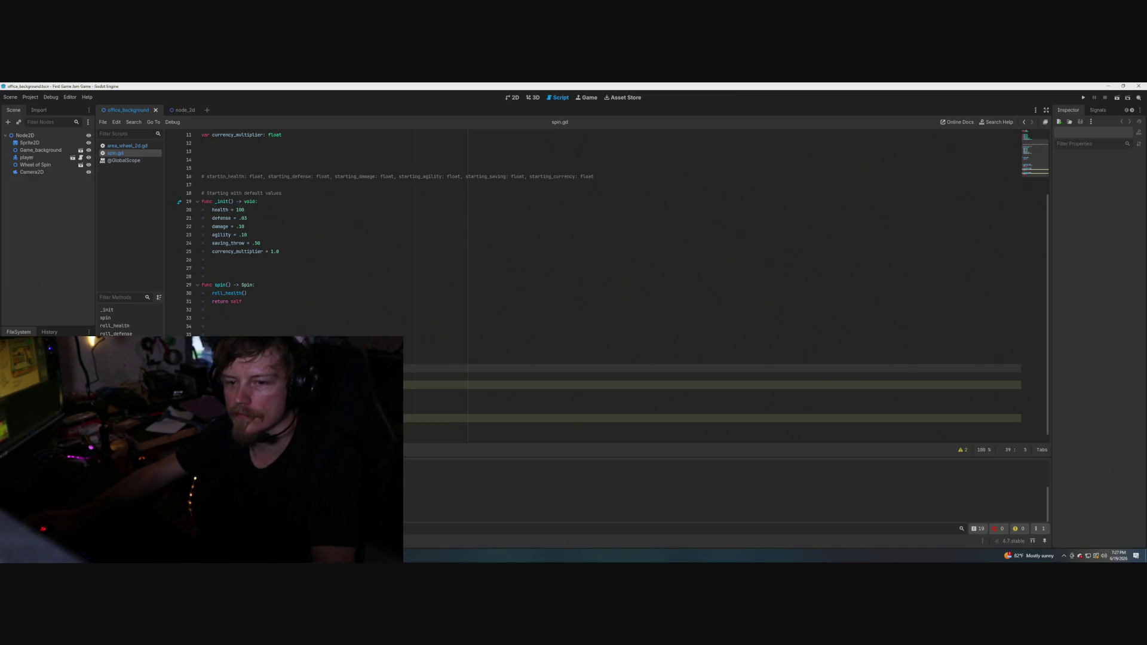
{"action": "scroll", "coordinate": [239, 368], "scroll_direction": "down", "scroll_amount": 1}
{"action": "scroll", "coordinate": [624, 285], "scroll_direction": "up", "scroll_amount": 1}
{"action": "scroll", "coordinate": [624, 285], "scroll_direction": "down", "scroll_amount": 1}
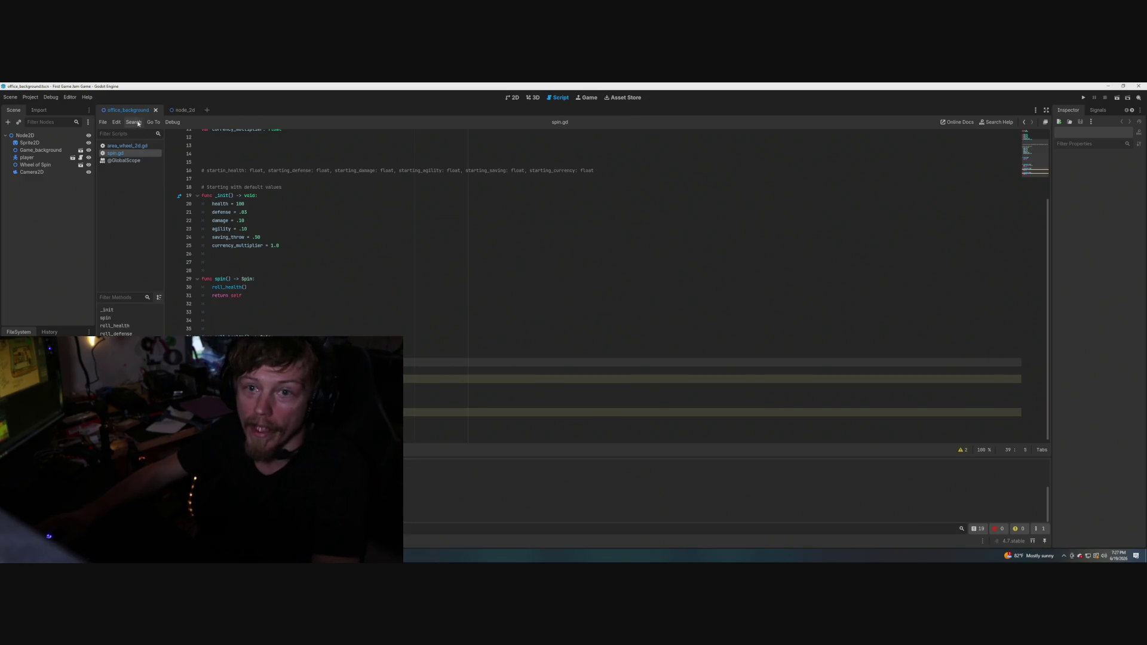
Test-run the whole project, then close the game window.
{"action": "left_click", "coordinate": [1084, 99]}
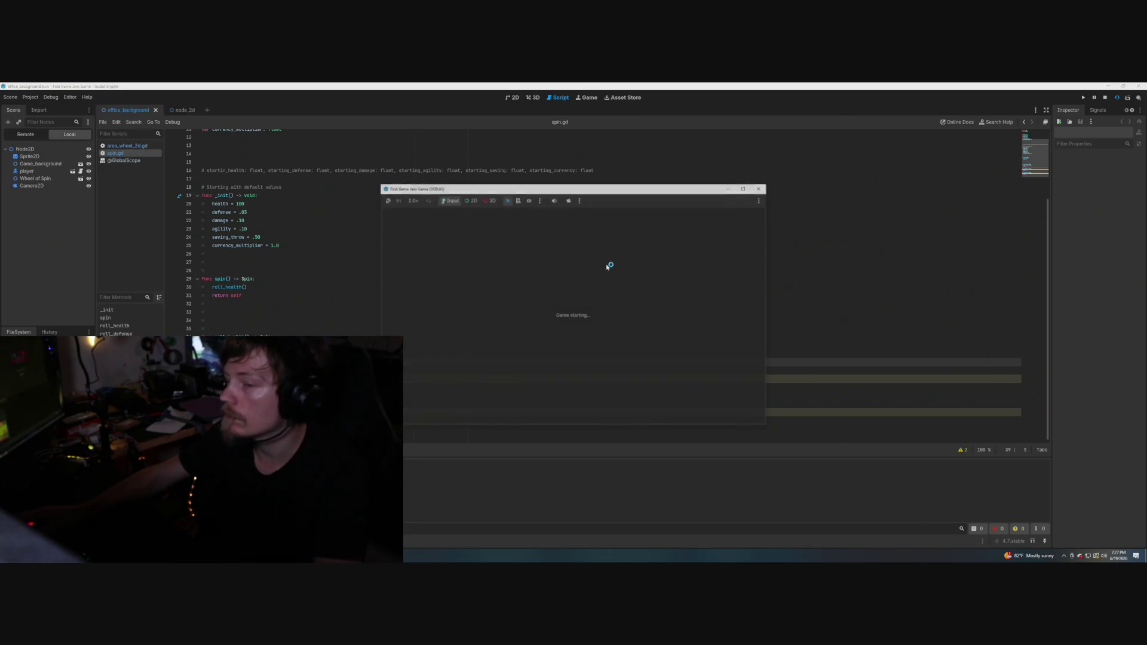
{"action": "left_click_drag", "start_coordinate": [547, 192], "coordinate": [477, 186]}
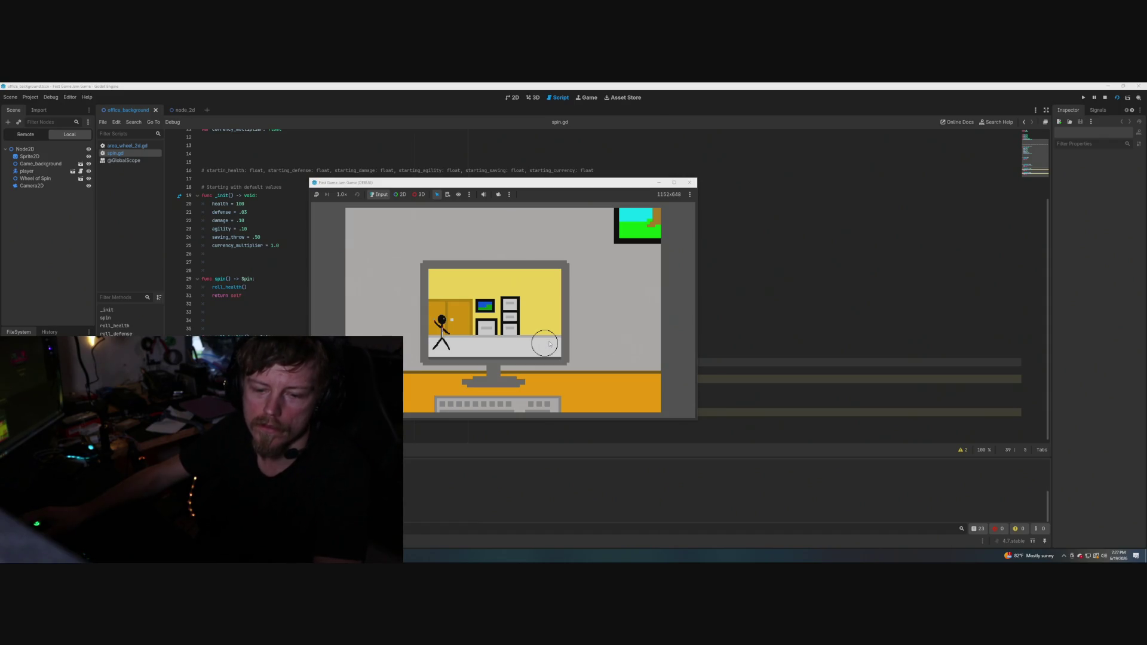
{"action": "left_click", "coordinate": [690, 183]}
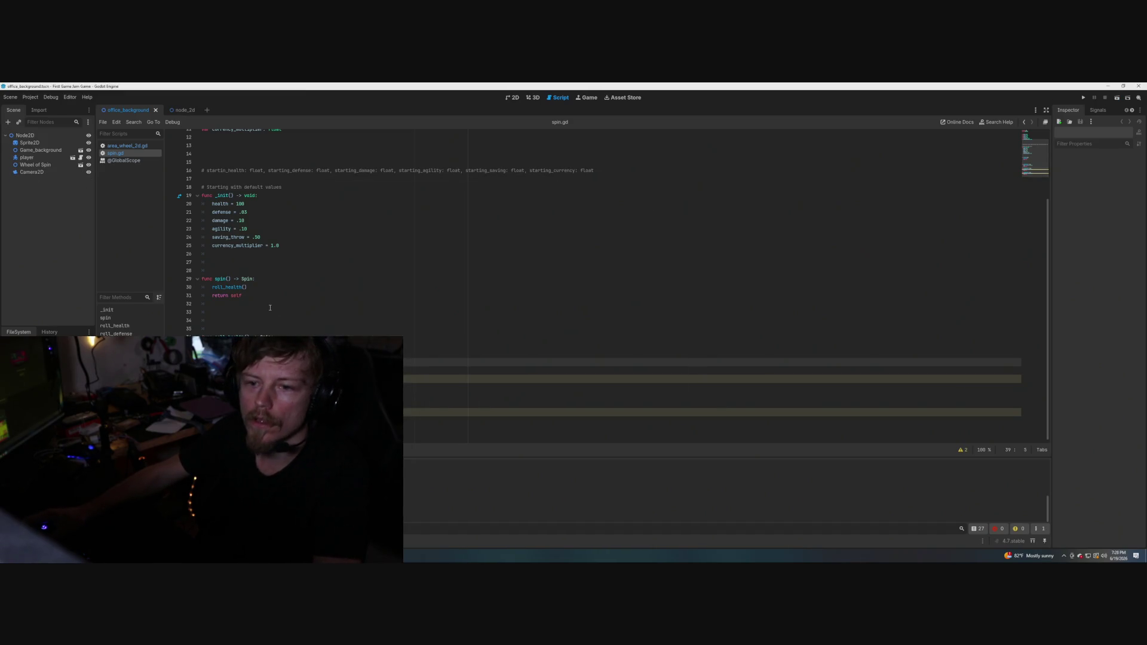
Add roll_defense() and roll_damage() calls after roll_health() in spin().
{"action": "left_click", "coordinate": [258, 286]}
{"action": "key", "text": "Return"}
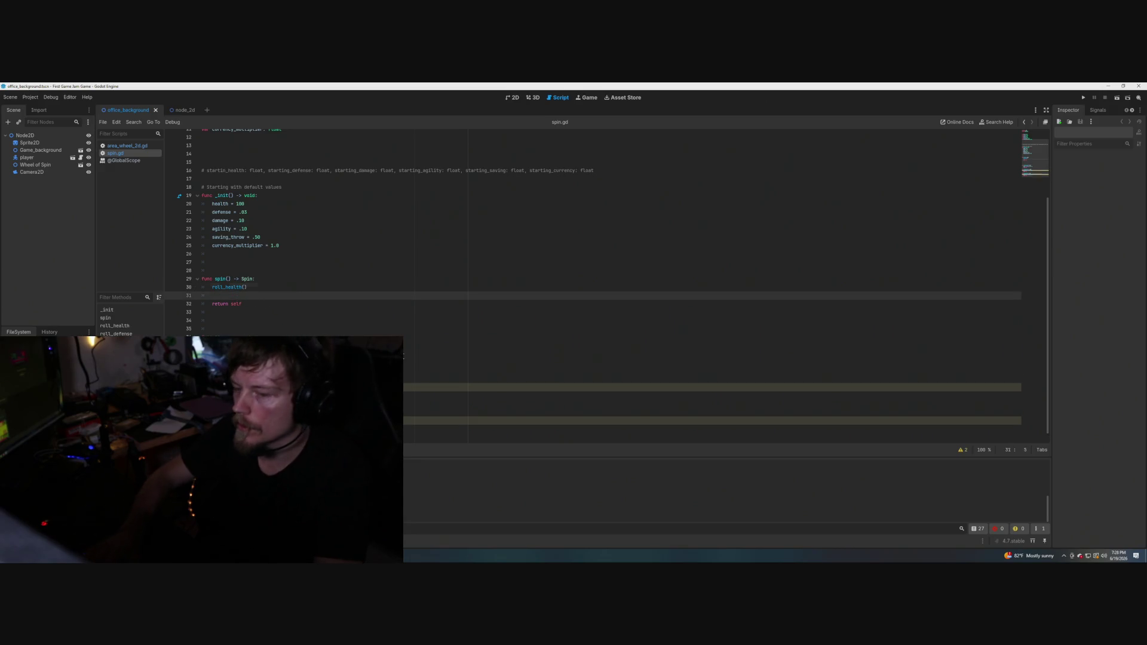
{"action": "type", "text": "roll_"}
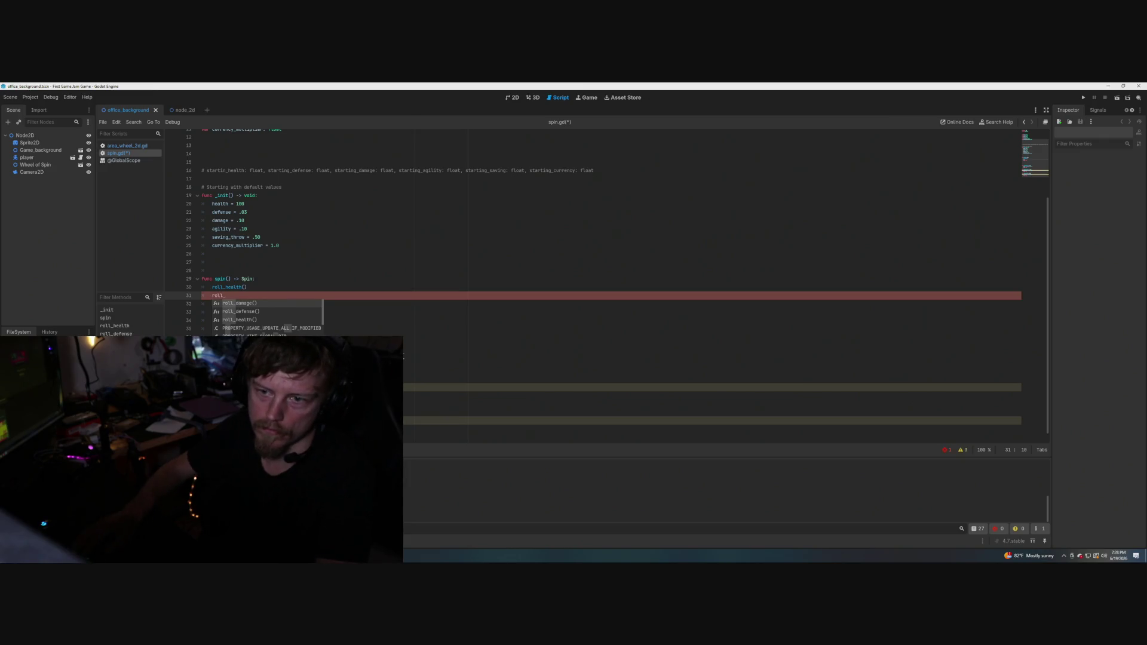
{"action": "key", "text": "Down"}
{"action": "key", "text": "Return"}
{"action": "key", "text": "Return"}
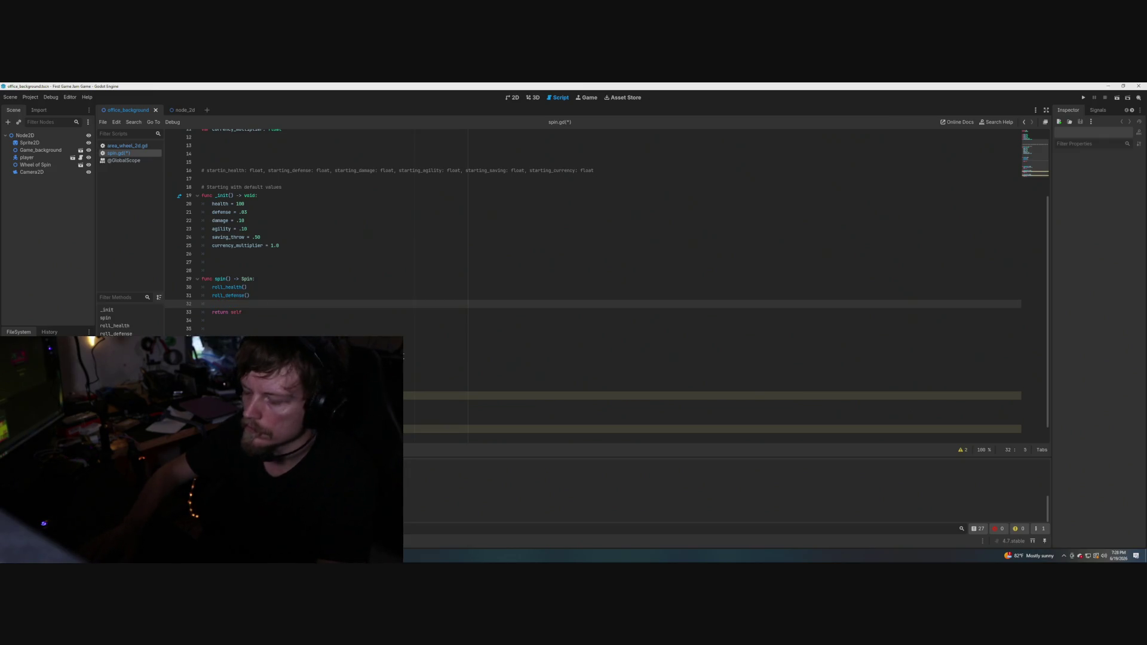
{"action": "type", "text": "roll_dam"}
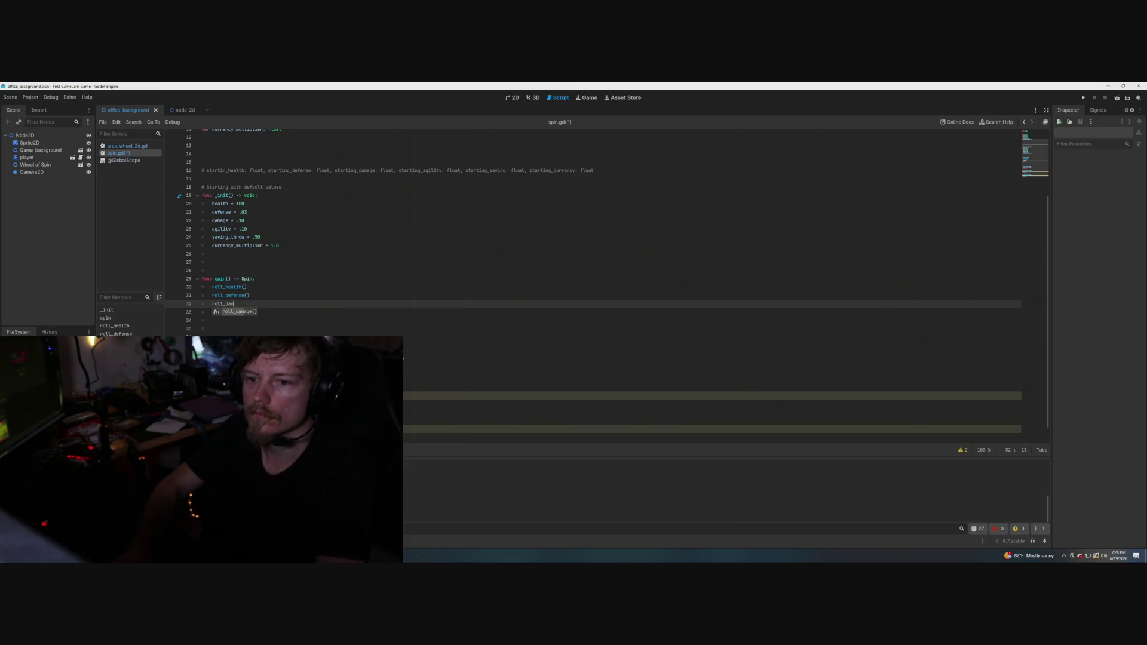
{"action": "key", "text": "Return"}
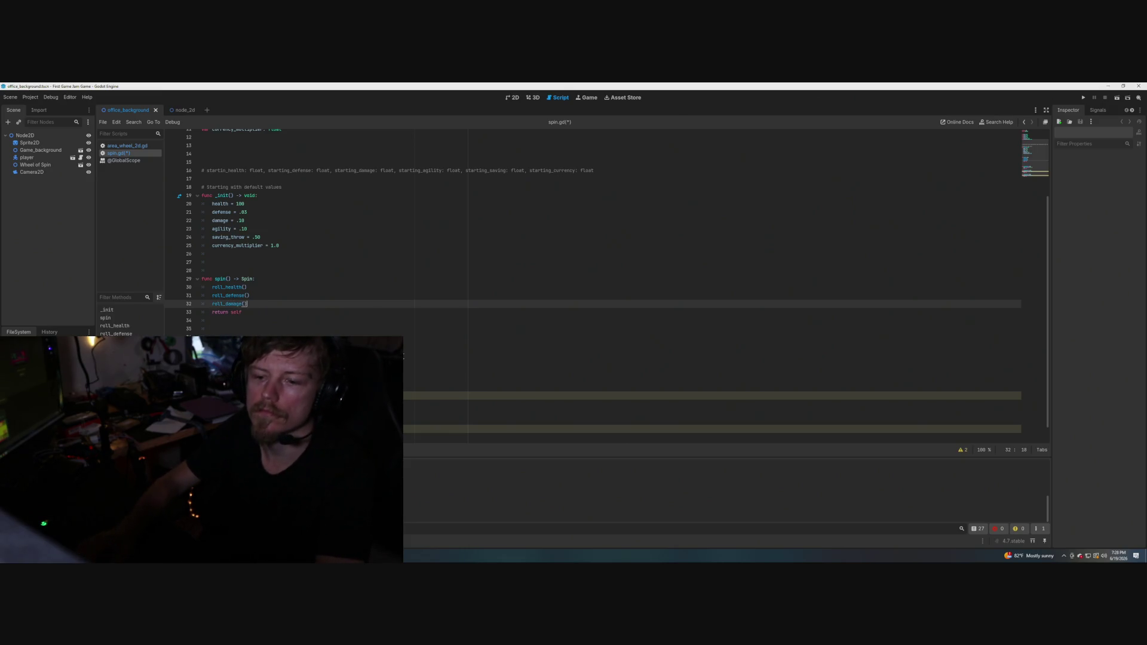
Save the updated spin.gd script.
{"action": "scroll", "coordinate": [592, 239], "scroll_direction": "down", "scroll_amount": 1}
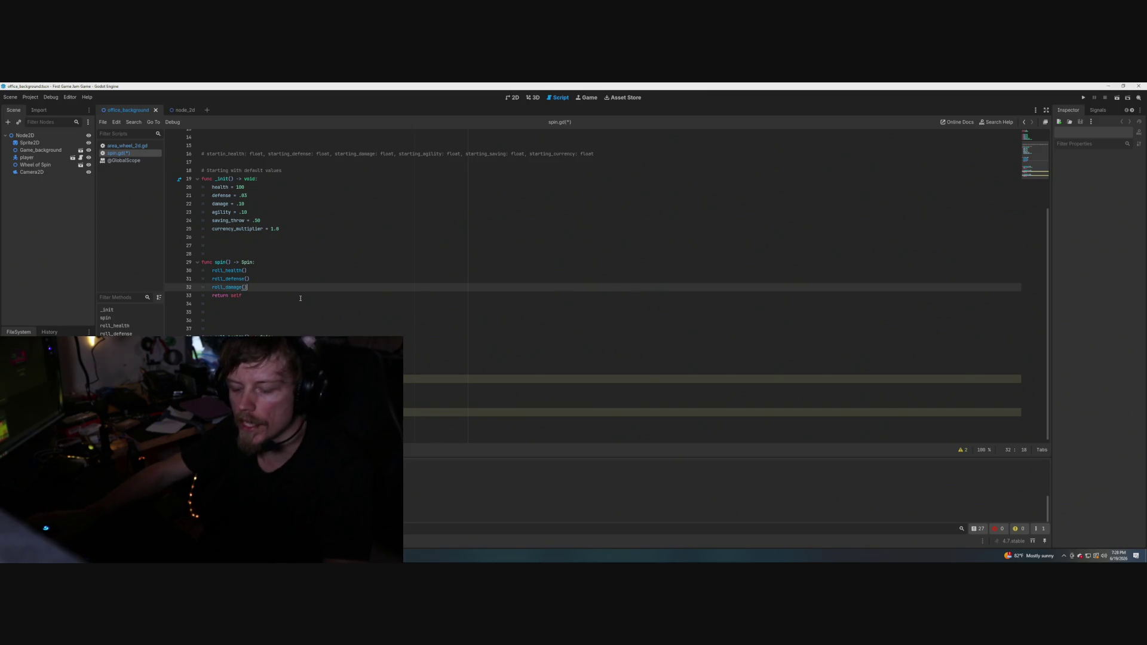
{"action": "key", "text": "ctrl+s"}
{"action": "left_click", "coordinate": [300, 298]}
{"action": "left_click", "coordinate": [251, 387]}
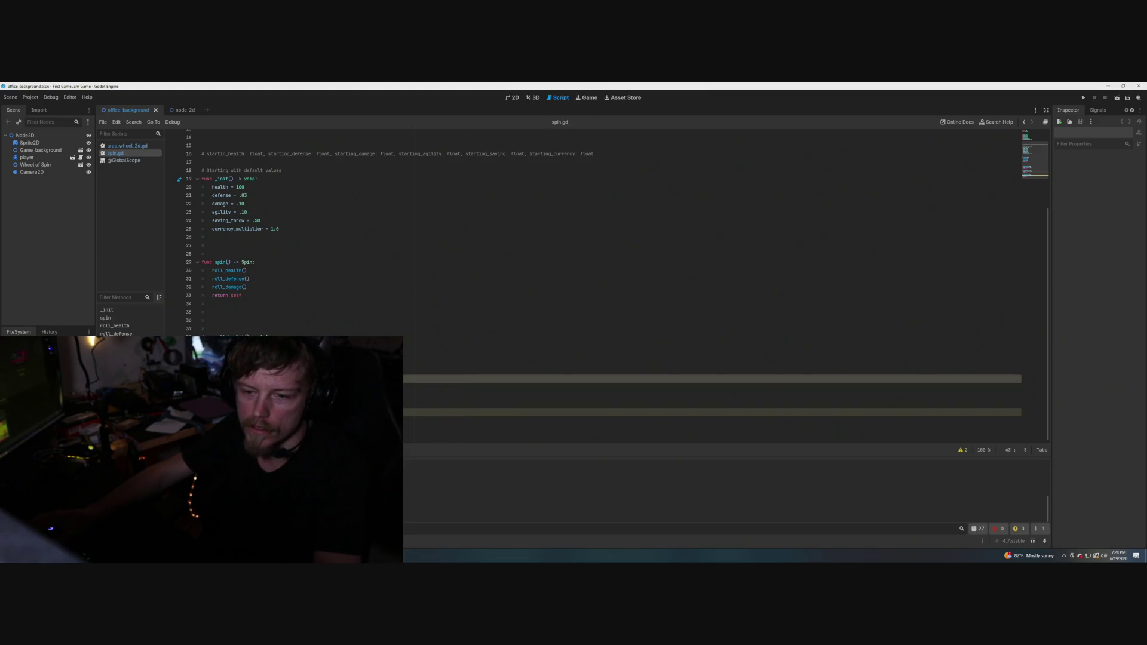
{"action": "left_click", "coordinate": [400, 323]}
{"action": "left_click", "coordinate": [302, 285]}
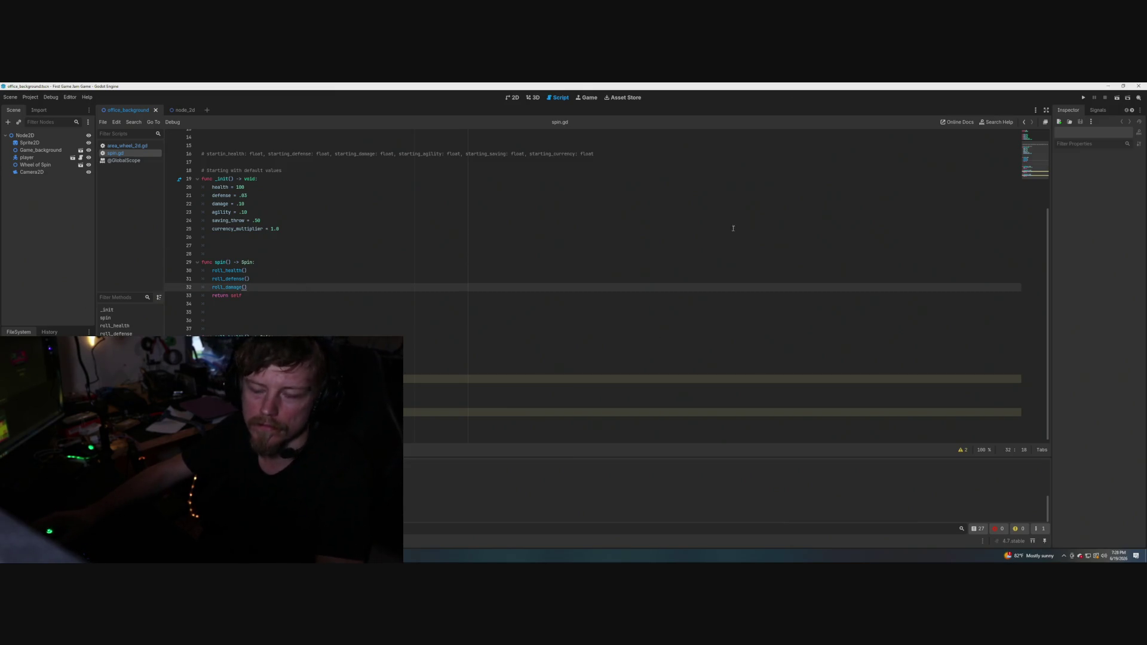
Run the game for a quick test, then close its window.
{"action": "left_click", "coordinate": [1120, 99]}
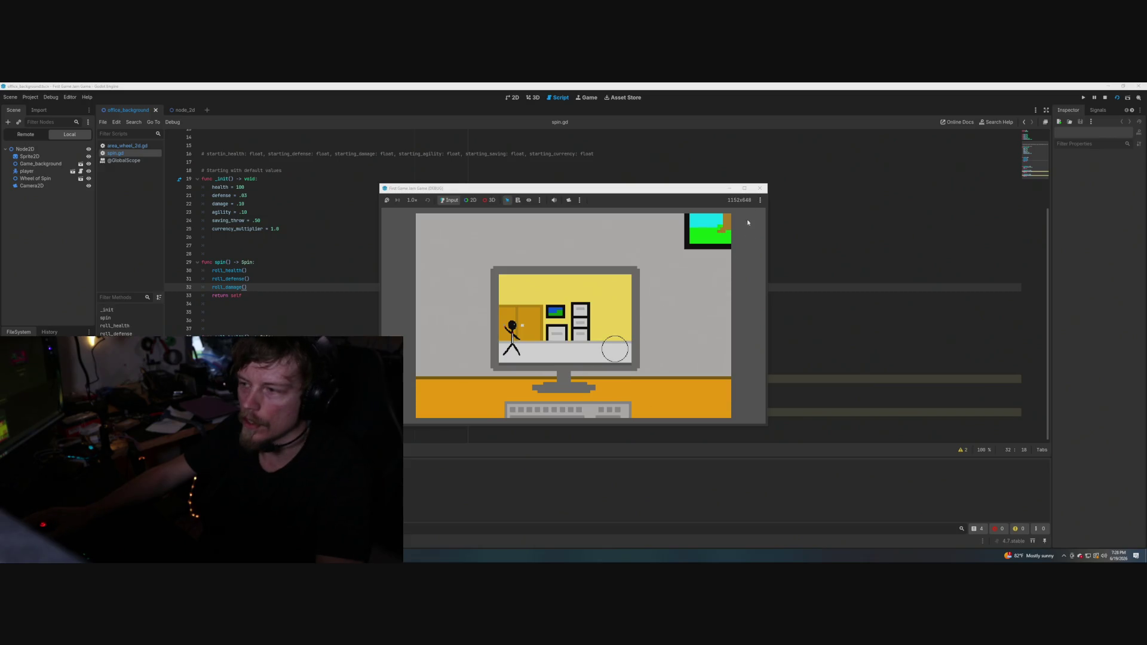
{"action": "left_click", "coordinate": [760, 188]}
{"action": "left_click", "coordinate": [537, 229]}
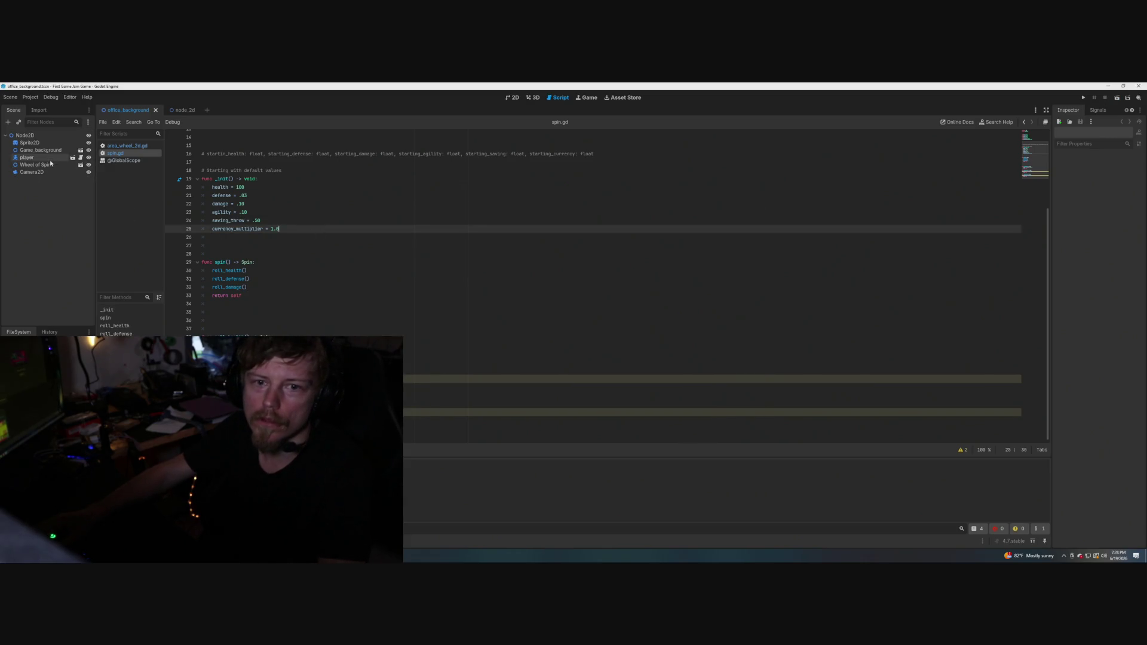
Open the area_wheel_2d.gd script that handles wheel clicks.
{"action": "left_click", "coordinate": [181, 111]}
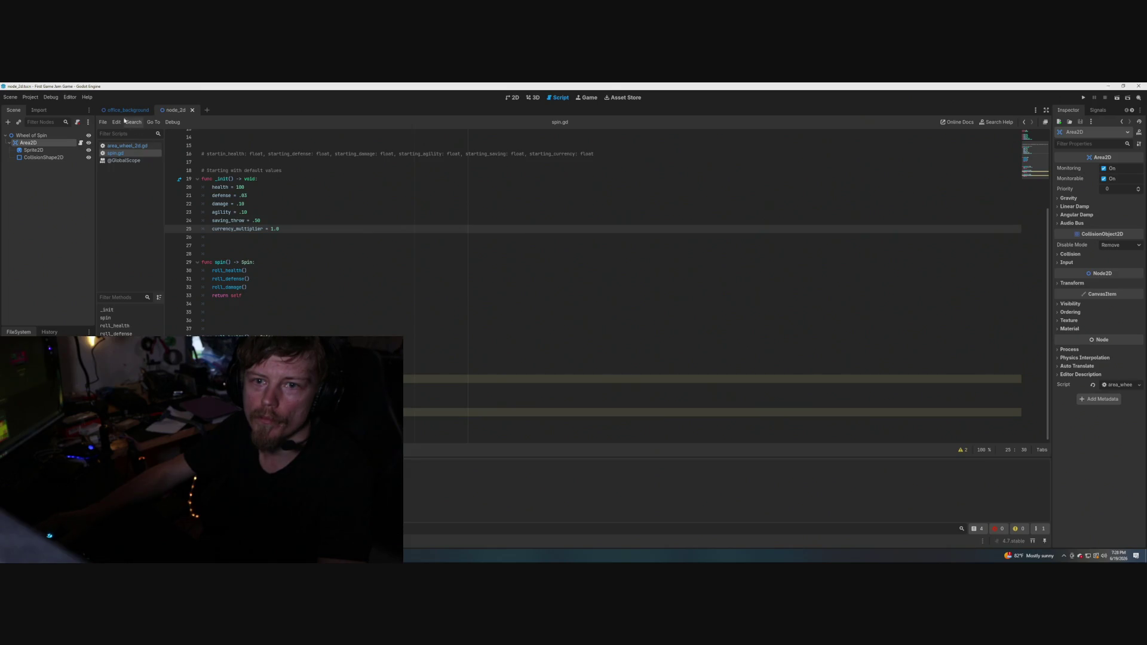
{"action": "left_click", "coordinate": [118, 109]}
{"action": "left_click", "coordinate": [124, 146]}
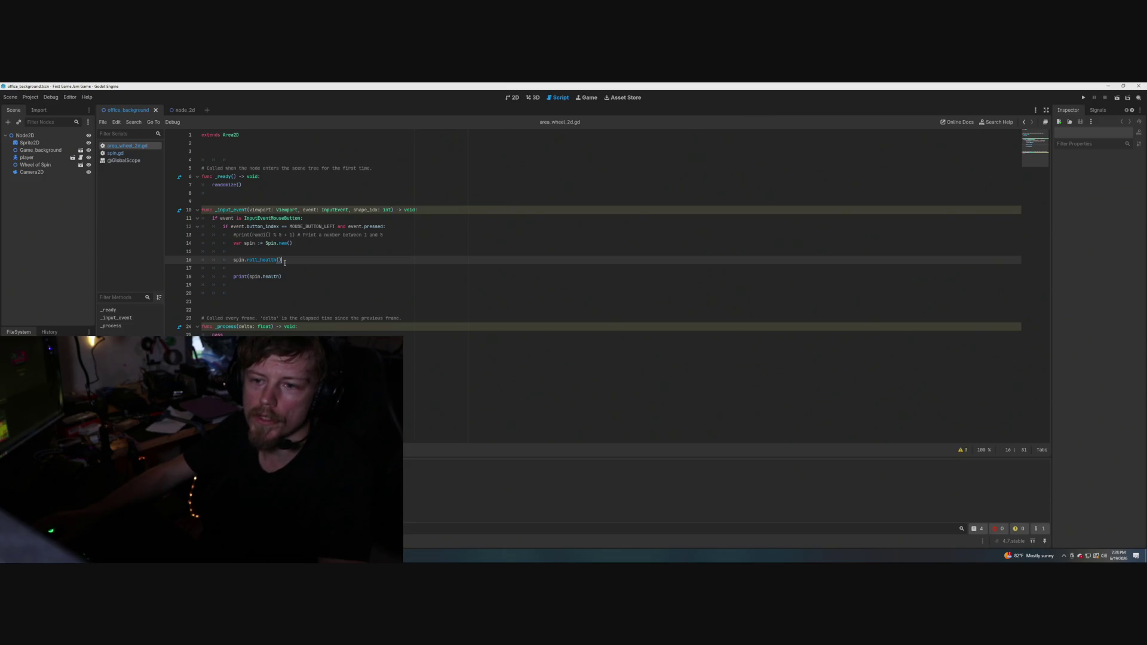
Replace spin.roll_health() on line 16 with spin.spin(), save, and open print()'s documentation.
{"action": "left_click_drag", "start_coordinate": [283, 261], "coordinate": [233, 260]}
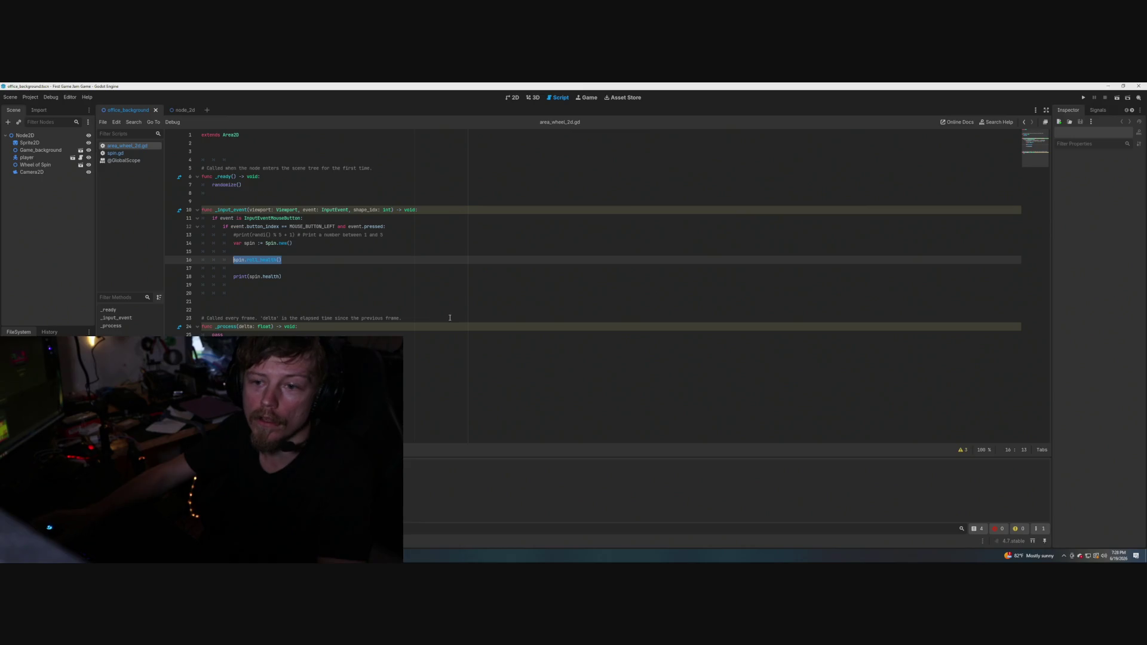
{"action": "type", "text": "spin"}
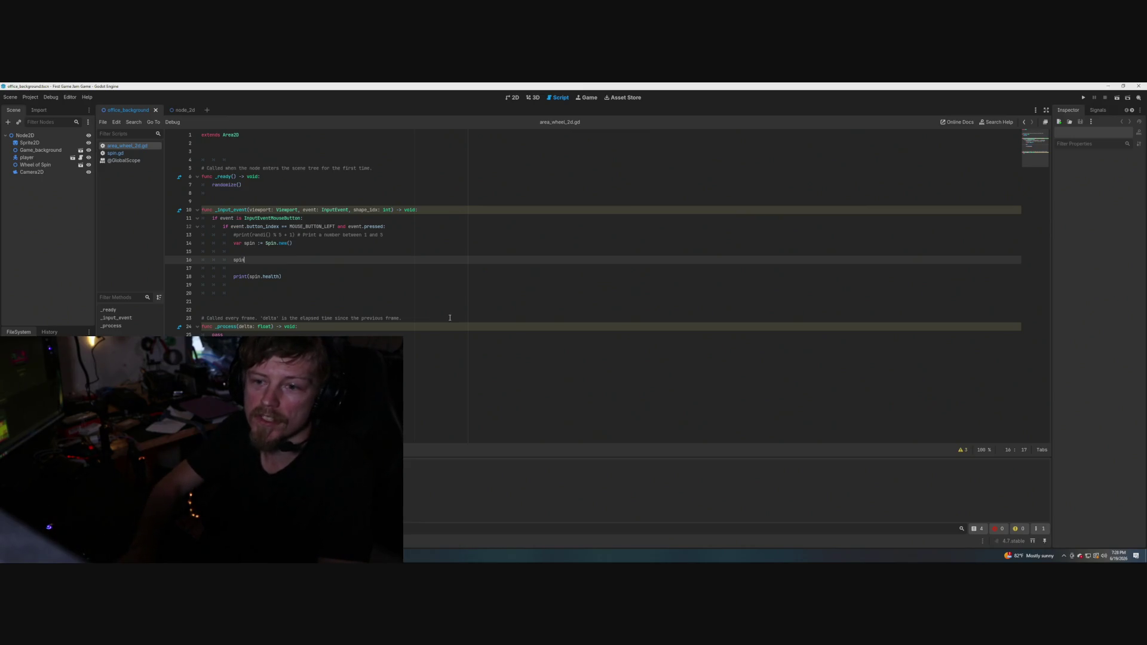
{"action": "type", "text": ".spi"}
{"action": "key", "text": "Return"}
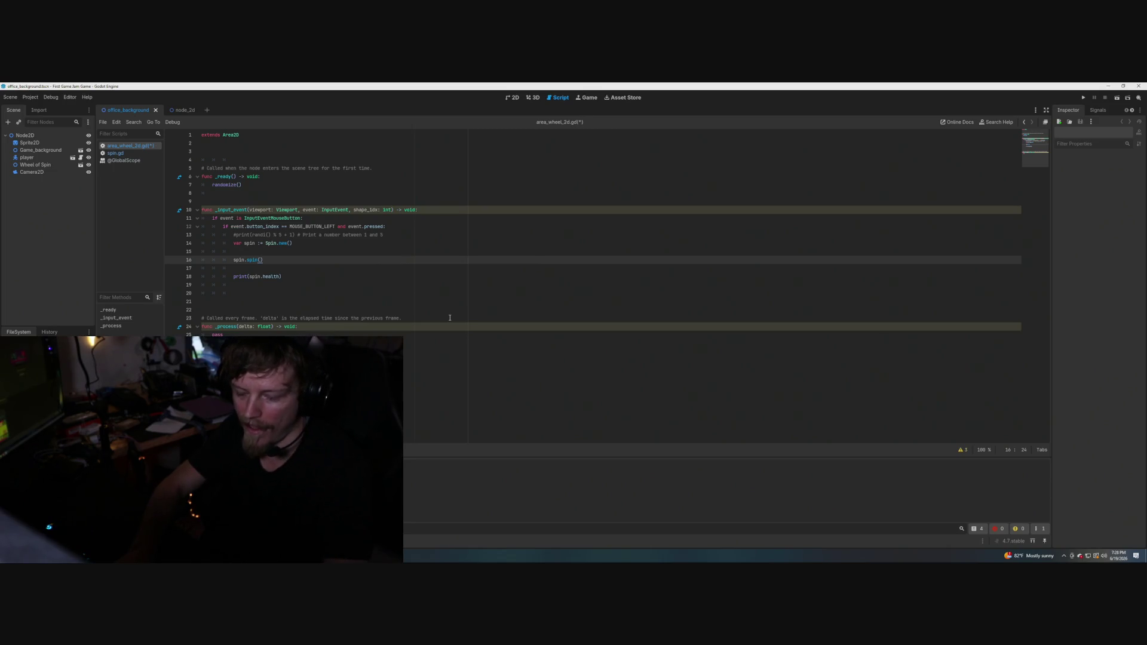
{"action": "key", "text": "ctrl+s"}
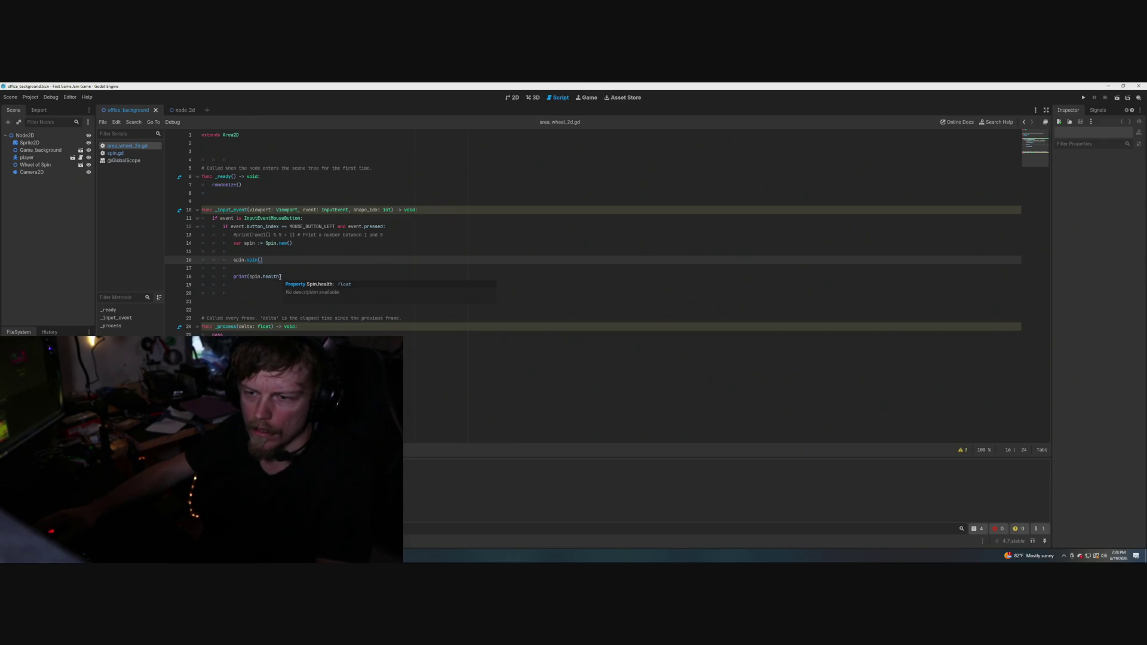
{"action": "left_click", "coordinate": [235, 277]}
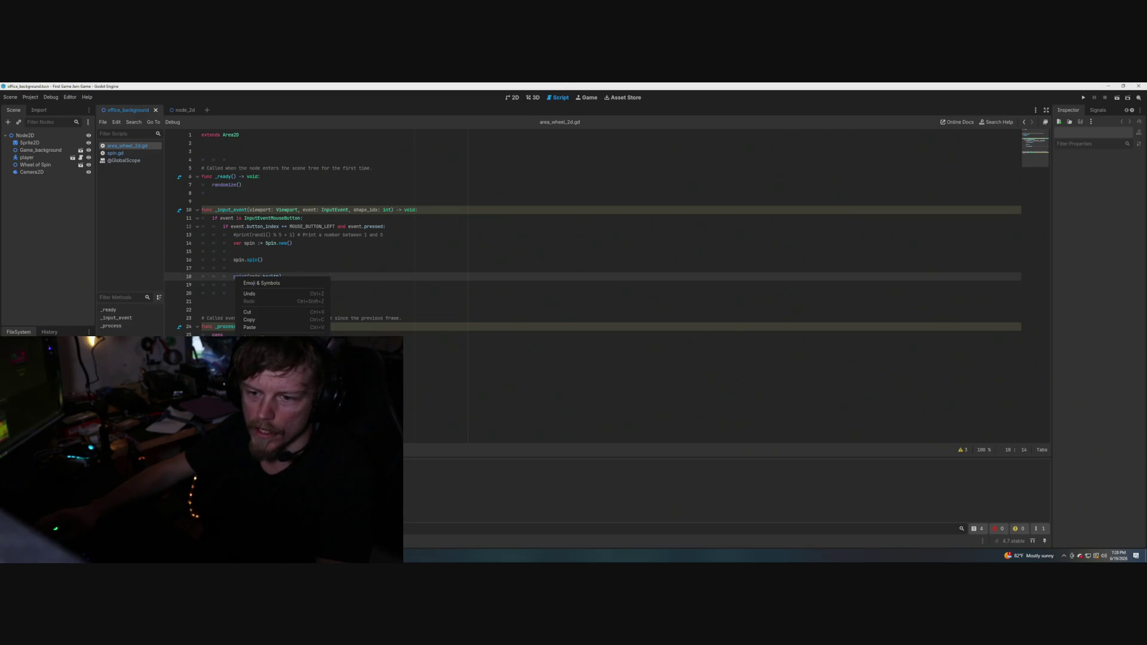
{"action": "left_click", "coordinate": [239, 277], "text": "ctrl"}
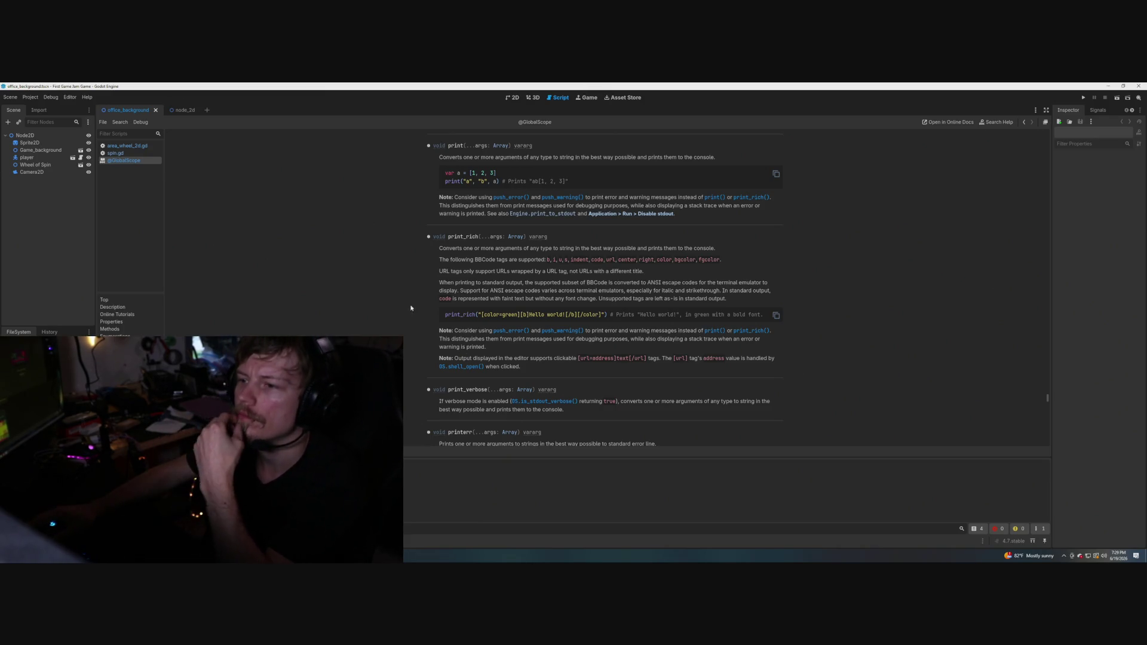
{"action": "scroll", "coordinate": [403, 274], "scroll_direction": "down", "scroll_amount": 2}
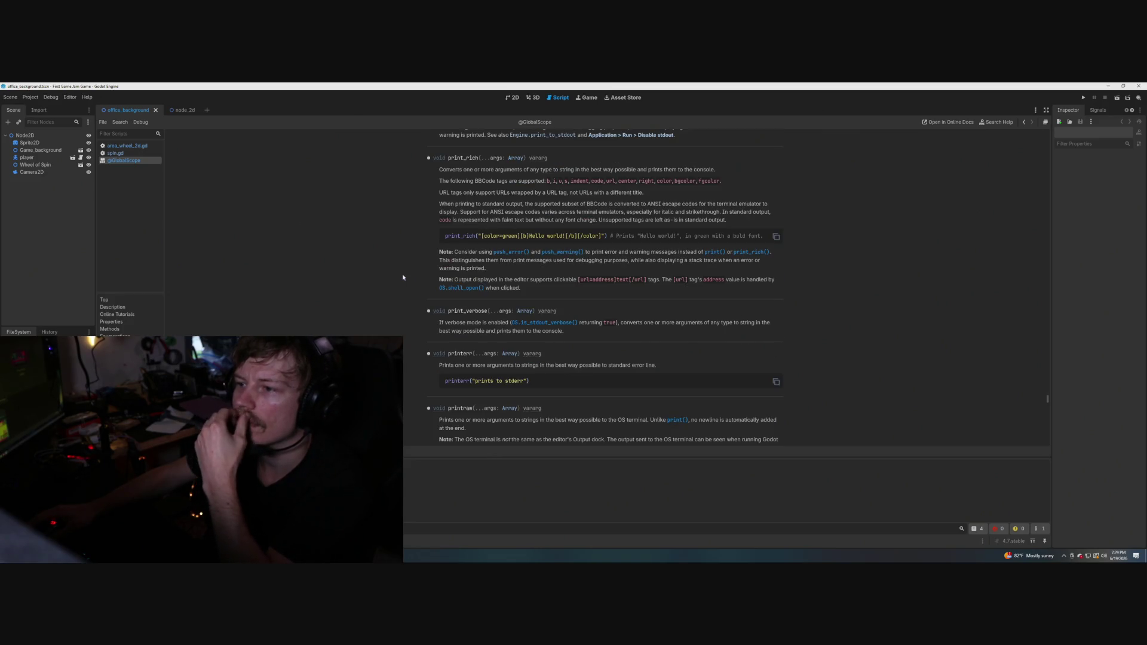
{"action": "scroll", "coordinate": [403, 273], "scroll_direction": "down", "scroll_amount": 3}
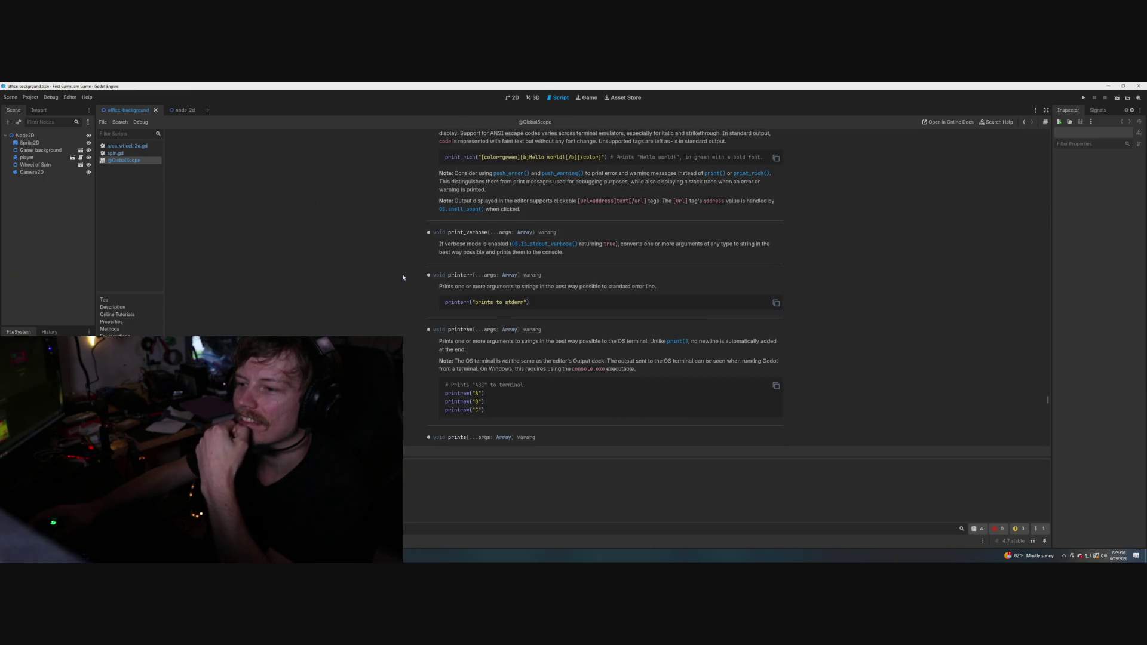
{"action": "scroll", "coordinate": [403, 274], "scroll_direction": "down", "scroll_amount": 2}
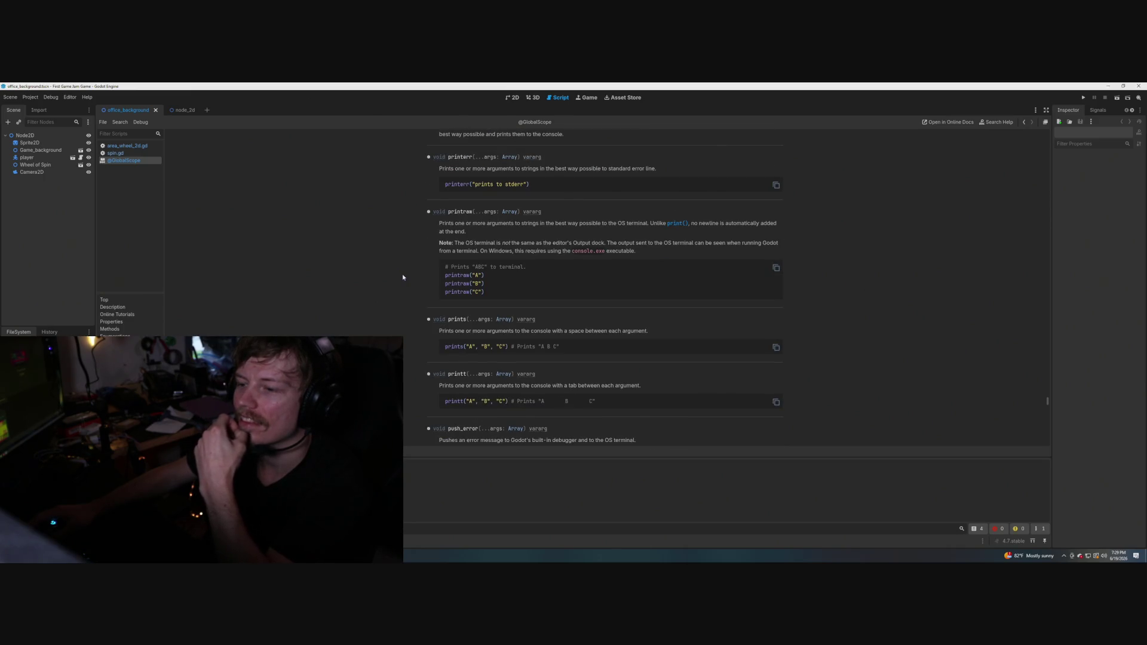
{"action": "scroll", "coordinate": [403, 273], "scroll_direction": "down", "scroll_amount": 1}
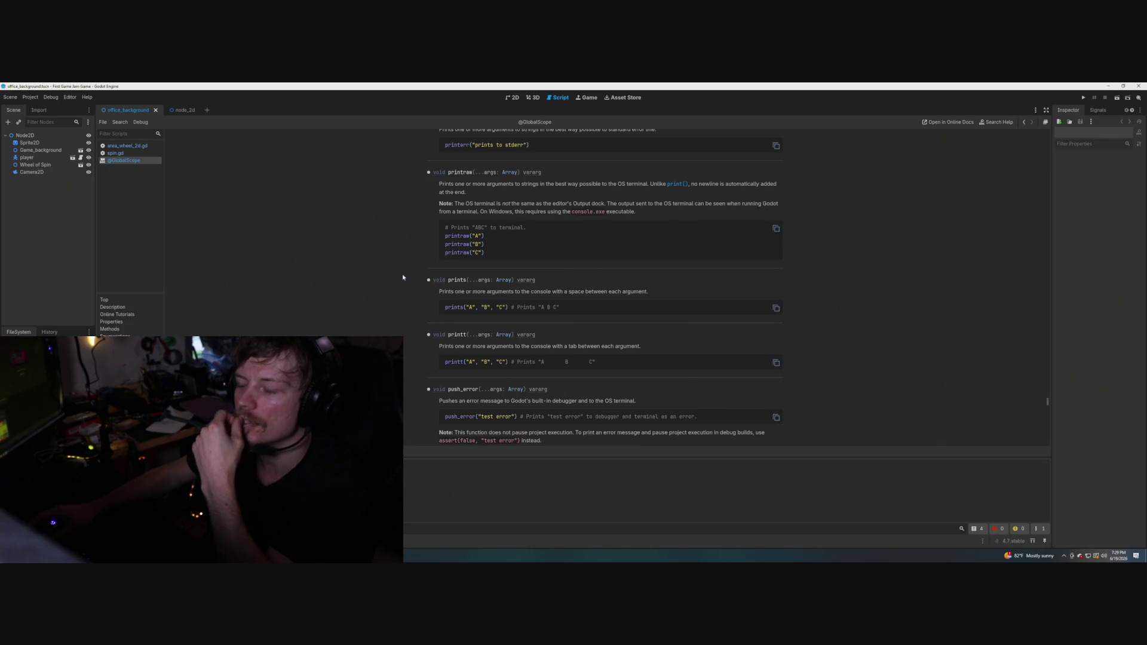
{"action": "scroll", "coordinate": [403, 277], "scroll_direction": "down", "scroll_amount": 2}
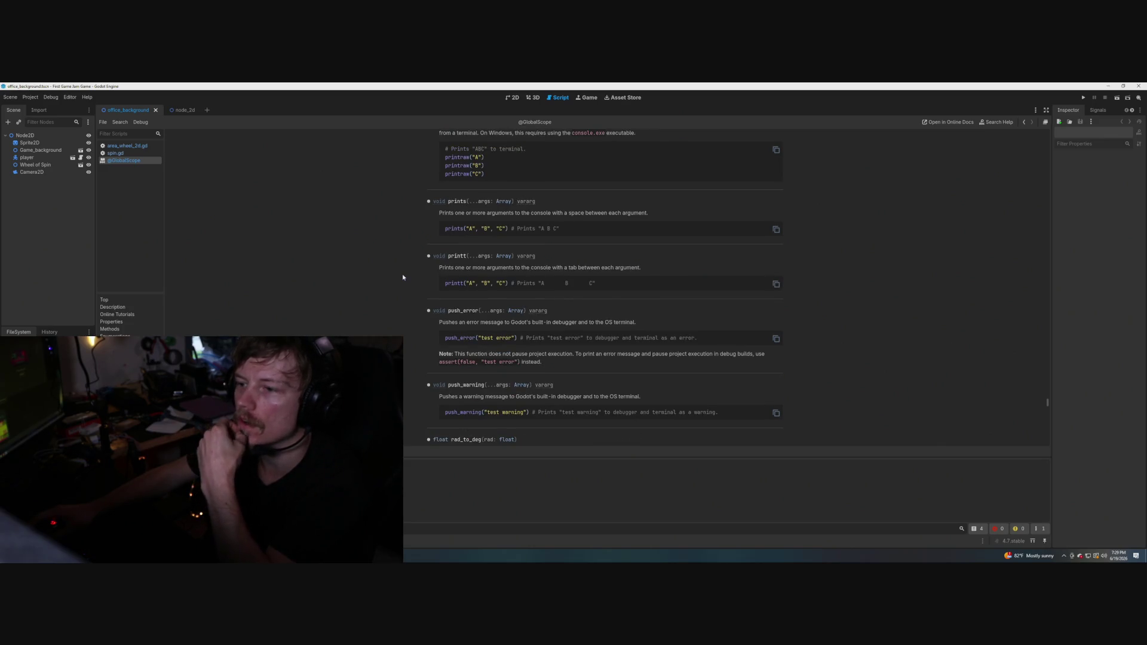
{"action": "scroll", "coordinate": [403, 277], "scroll_direction": "down", "scroll_amount": 2}
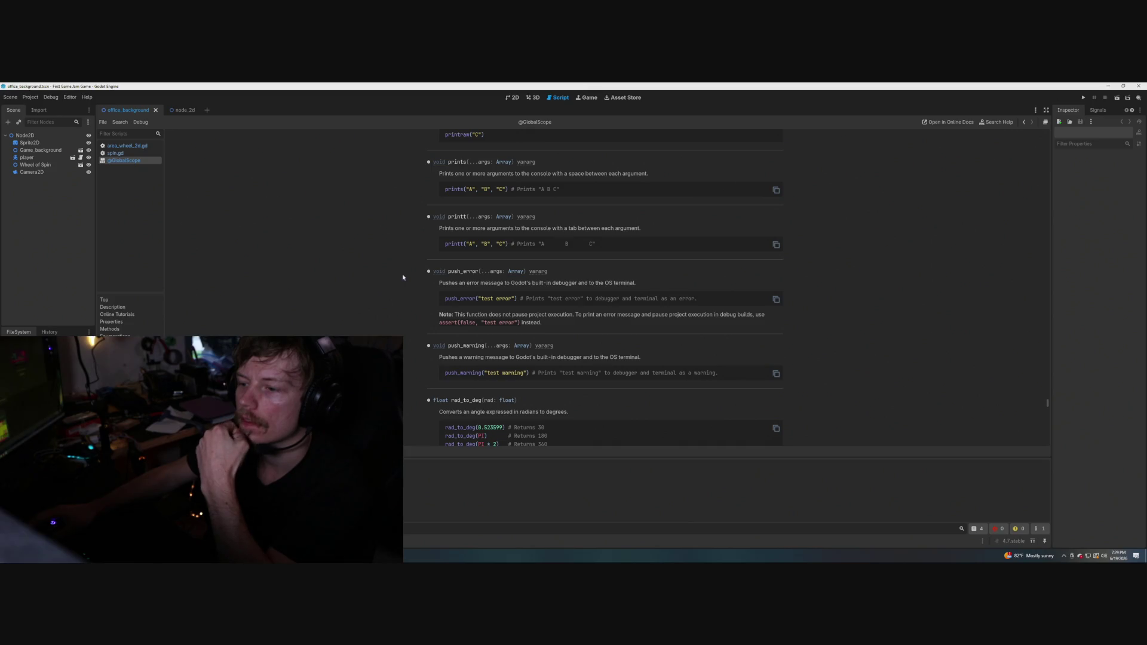
{"action": "scroll", "coordinate": [403, 277], "scroll_direction": "down", "scroll_amount": 4}
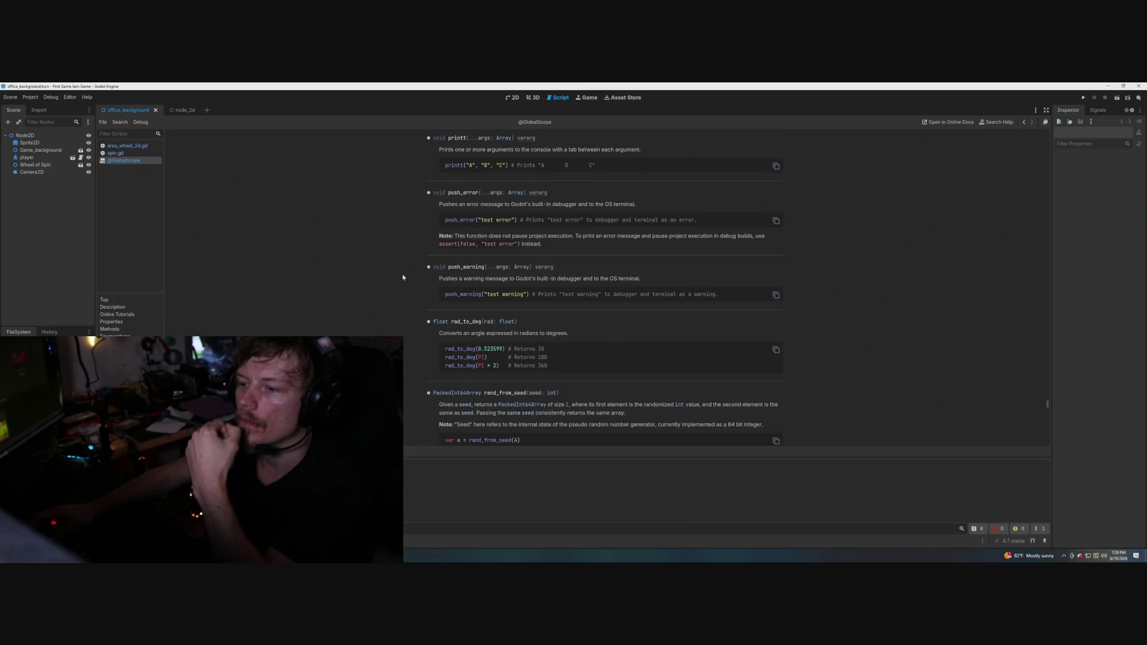
{"action": "scroll", "coordinate": [402, 277], "scroll_direction": "up", "scroll_amount": 4}
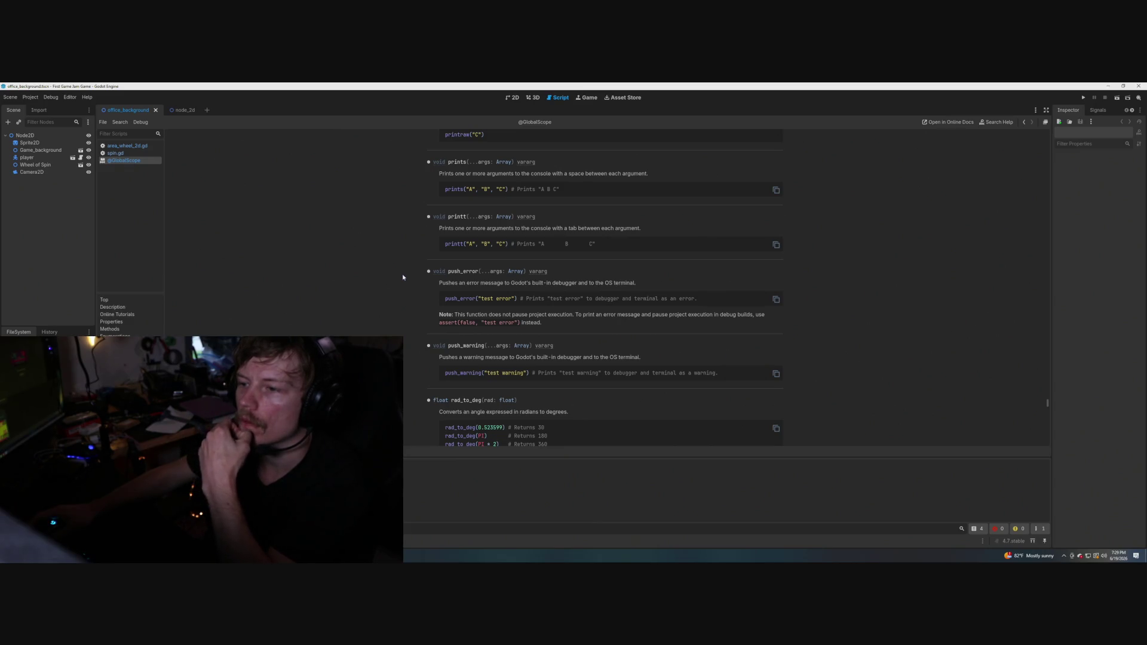
{"action": "scroll", "coordinate": [403, 277], "scroll_direction": "down", "scroll_amount": 2}
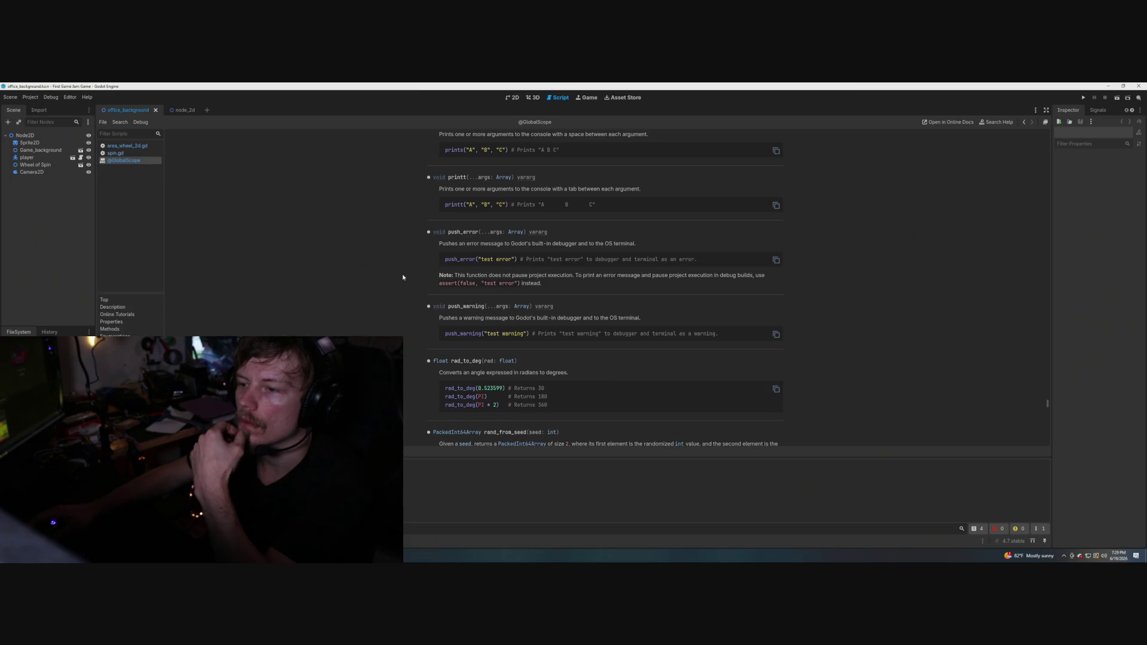
{"action": "scroll", "coordinate": [402, 278], "scroll_direction": "down", "scroll_amount": 2}
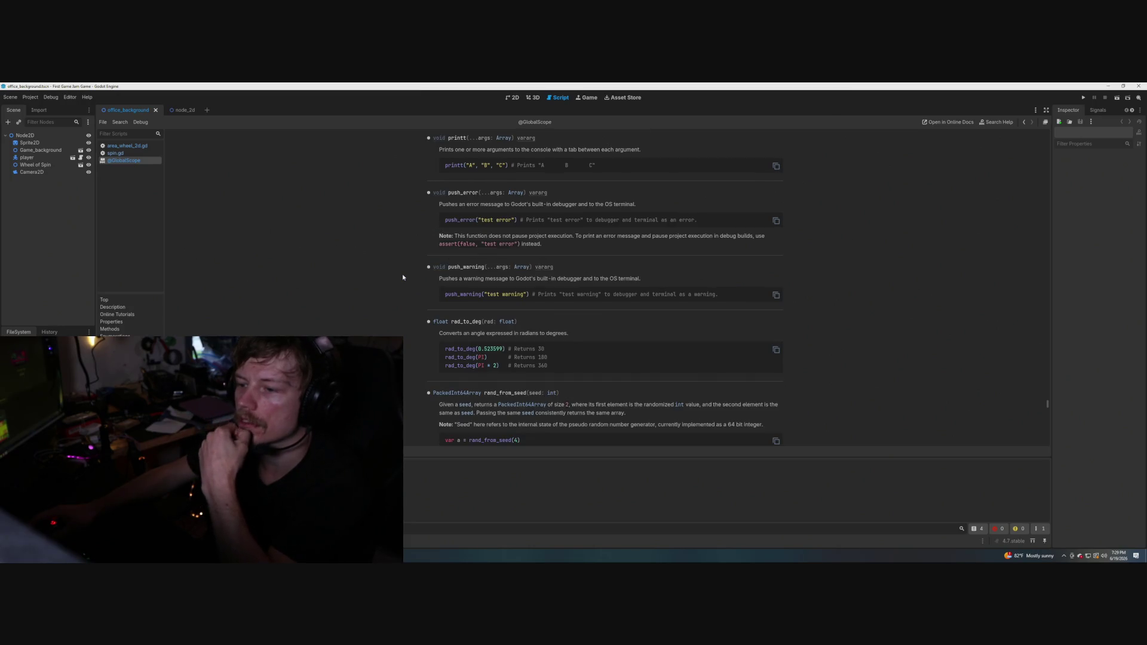
{"action": "scroll", "coordinate": [403, 277], "scroll_direction": "down", "scroll_amount": 2}
{"action": "scroll", "coordinate": [403, 276], "scroll_direction": "down", "scroll_amount": 4}
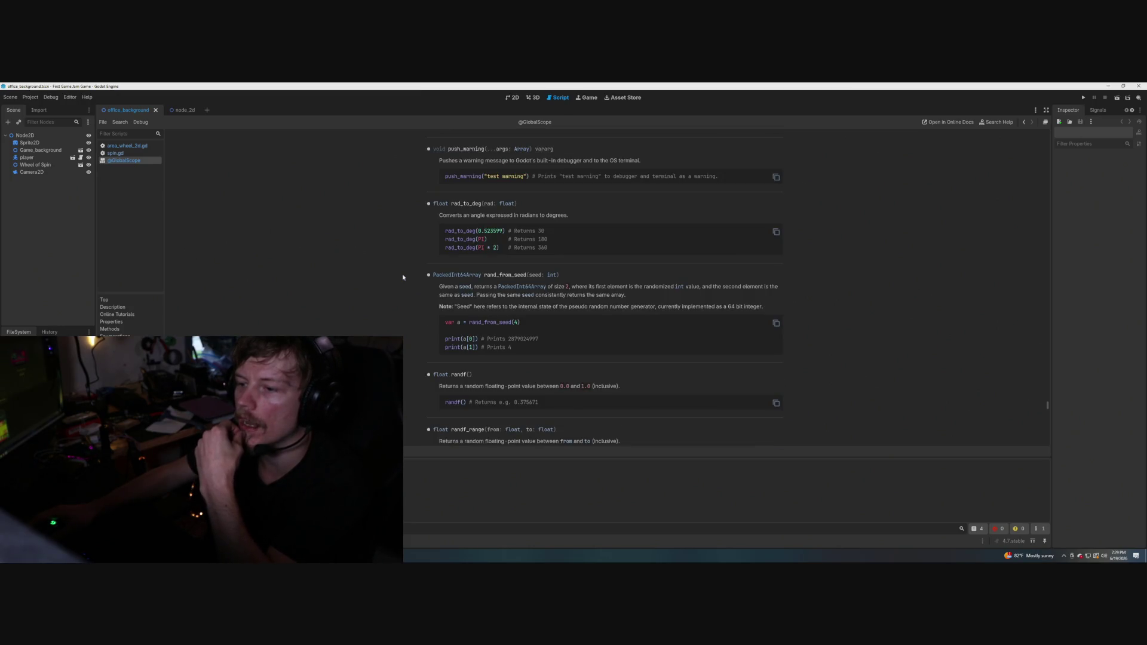
{"action": "scroll", "coordinate": [403, 276], "scroll_direction": "up", "scroll_amount": 14}
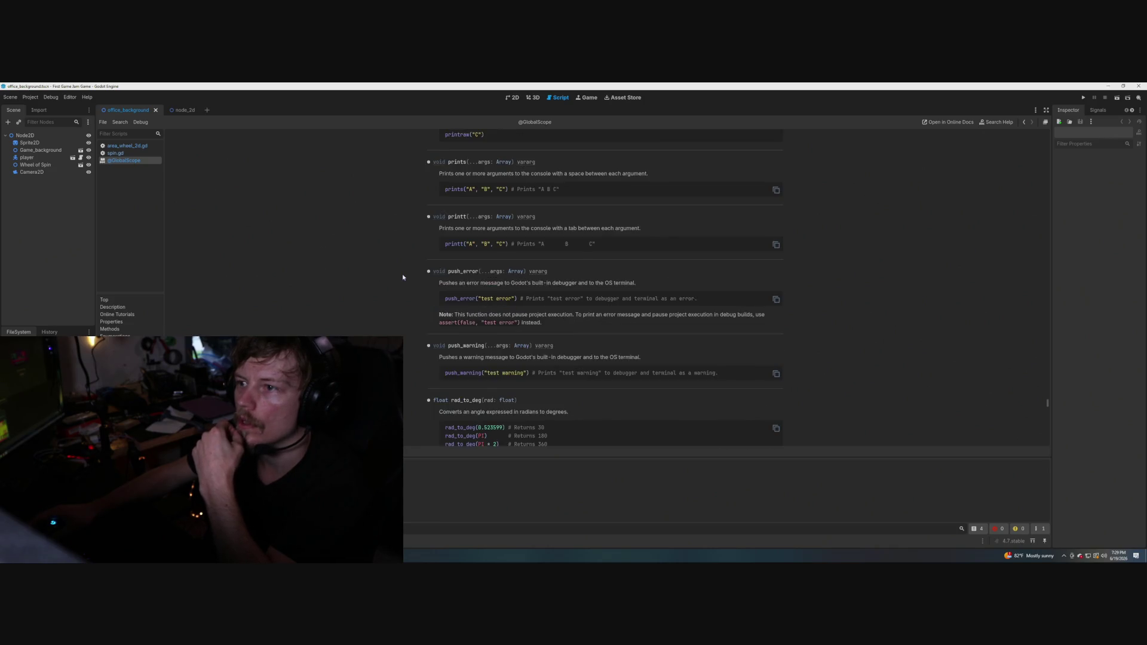
{"action": "scroll", "coordinate": [402, 277], "scroll_direction": "up", "scroll_amount": 8}
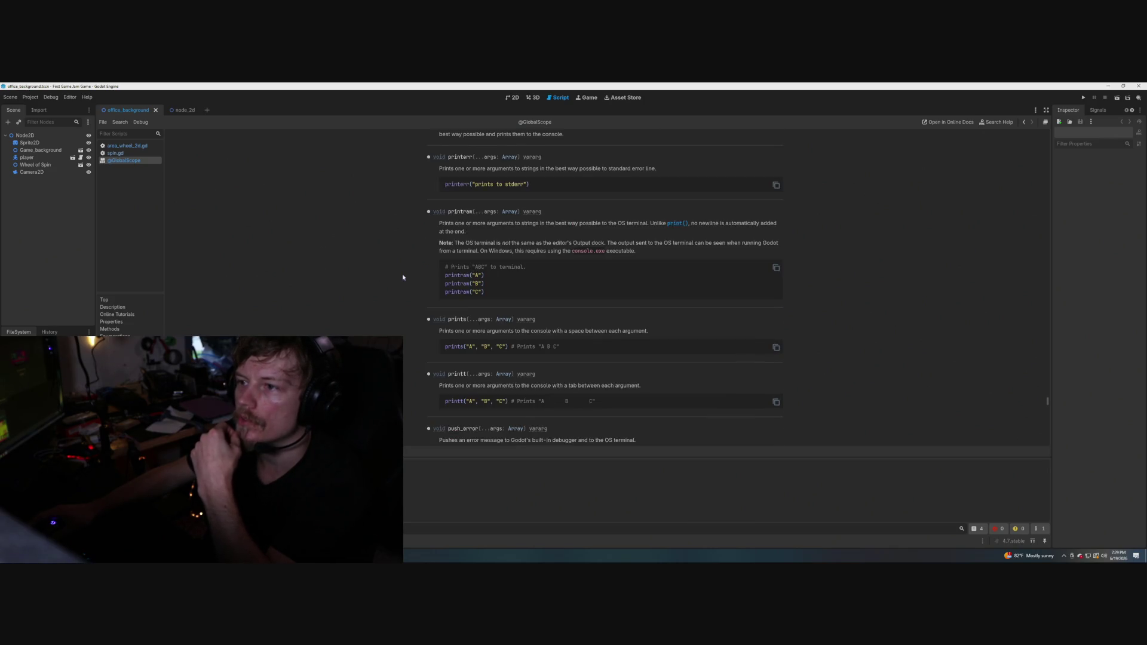
{"action": "scroll", "coordinate": [403, 275], "scroll_direction": "down", "scroll_amount": 8}
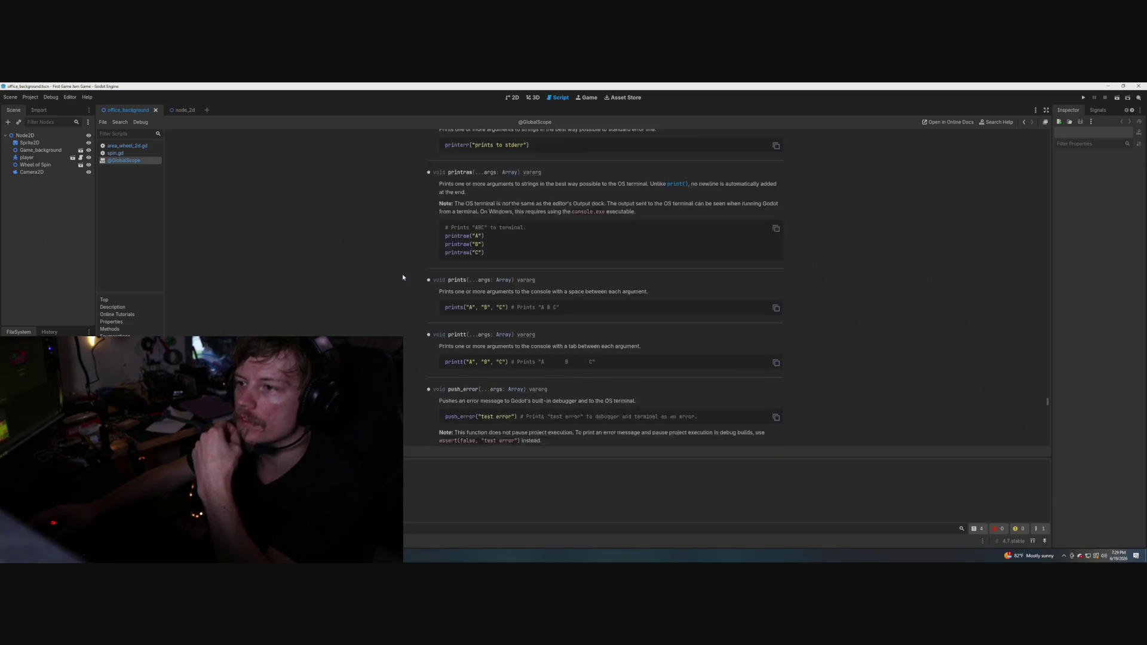
{"action": "scroll", "coordinate": [402, 277], "scroll_direction": "down", "scroll_amount": 4}
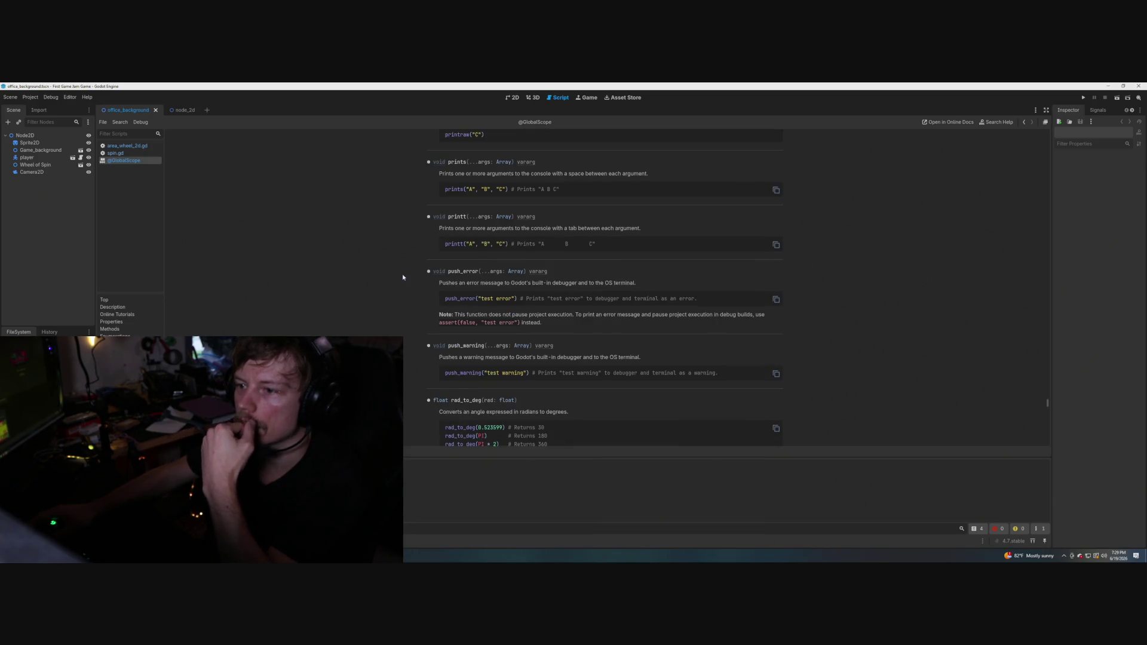
{"action": "scroll", "coordinate": [402, 277], "scroll_direction": "down", "scroll_amount": 4}
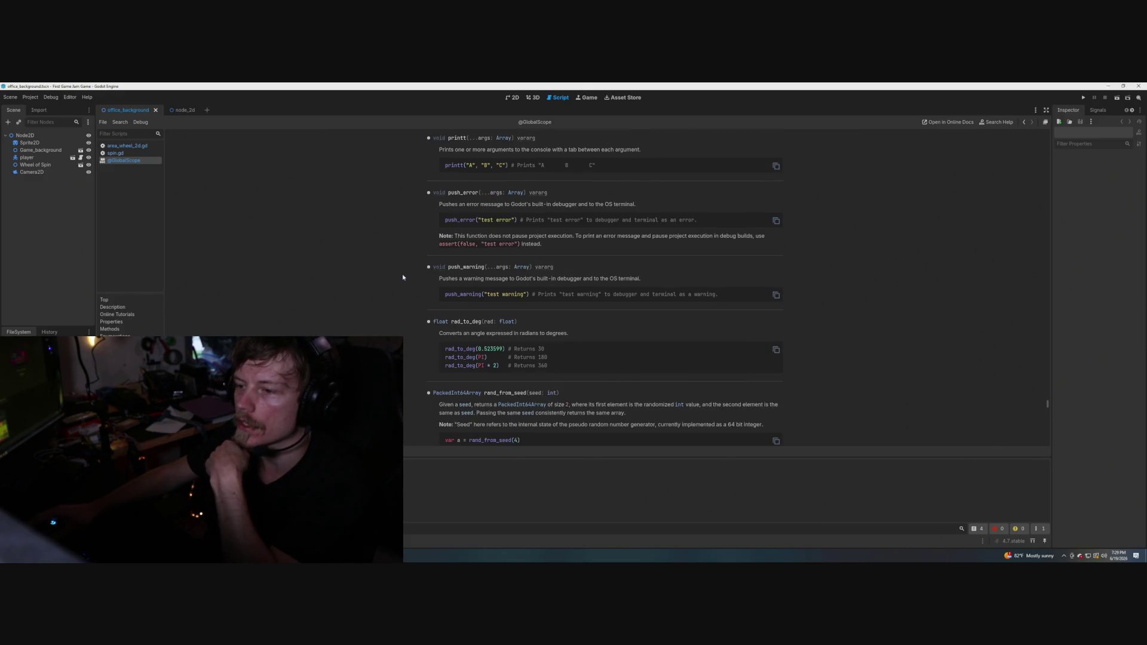
{"action": "scroll", "coordinate": [402, 276], "scroll_direction": "up", "scroll_amount": 4}
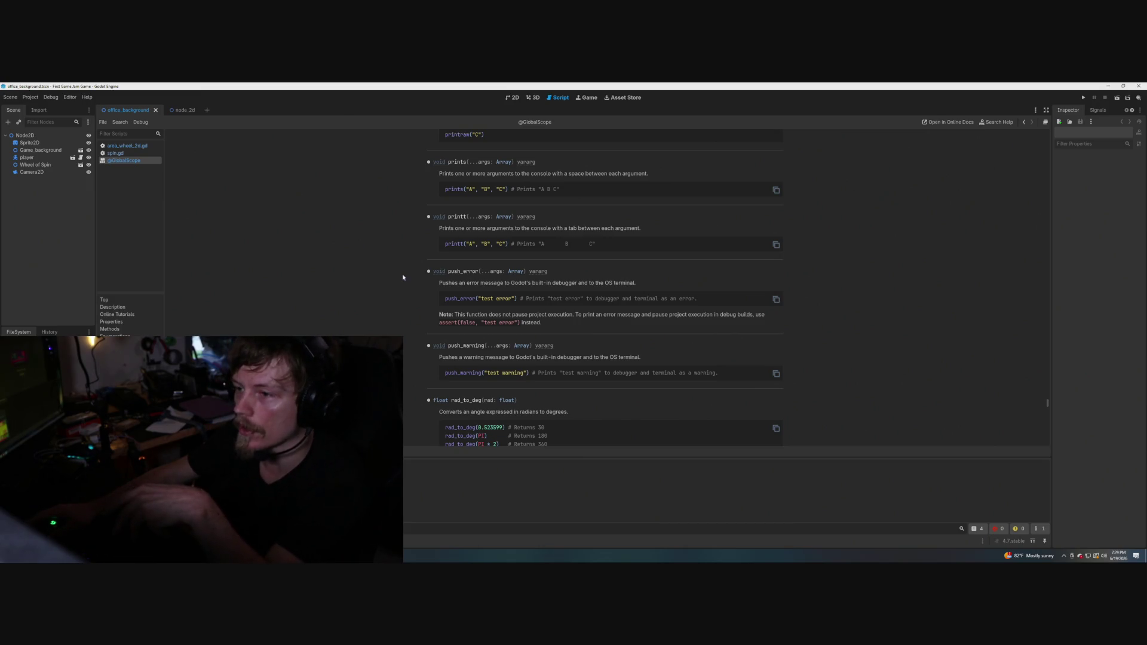
{"action": "scroll", "coordinate": [403, 277], "scroll_direction": "down", "scroll_amount": 3}
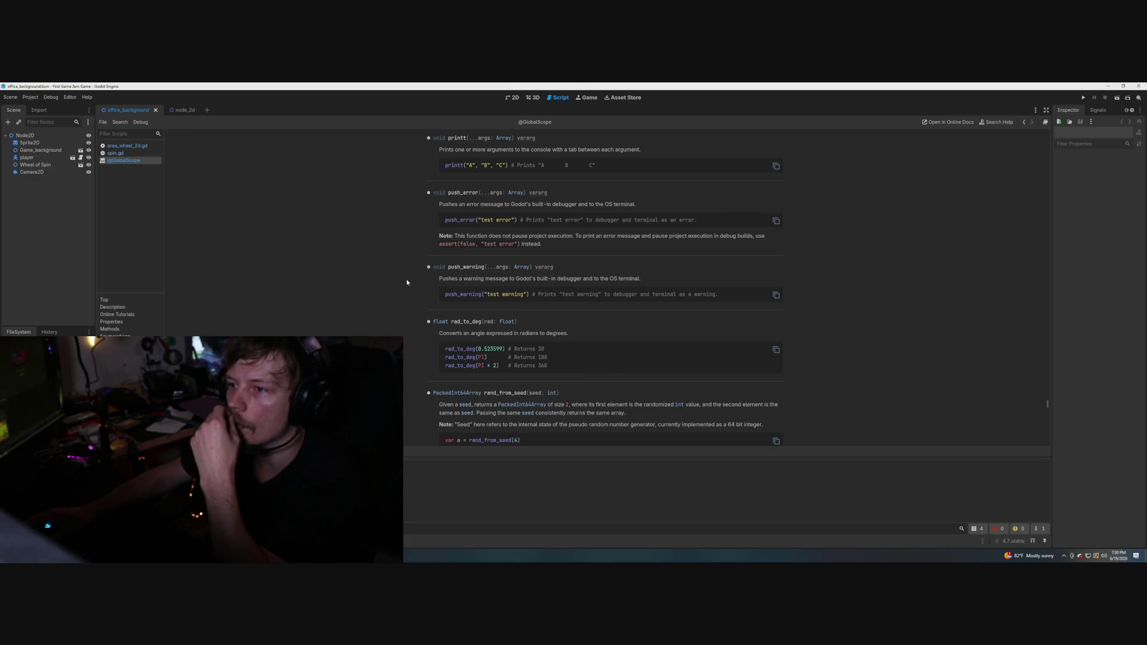
{"action": "scroll", "coordinate": [407, 282], "scroll_direction": "up", "scroll_amount": 4}
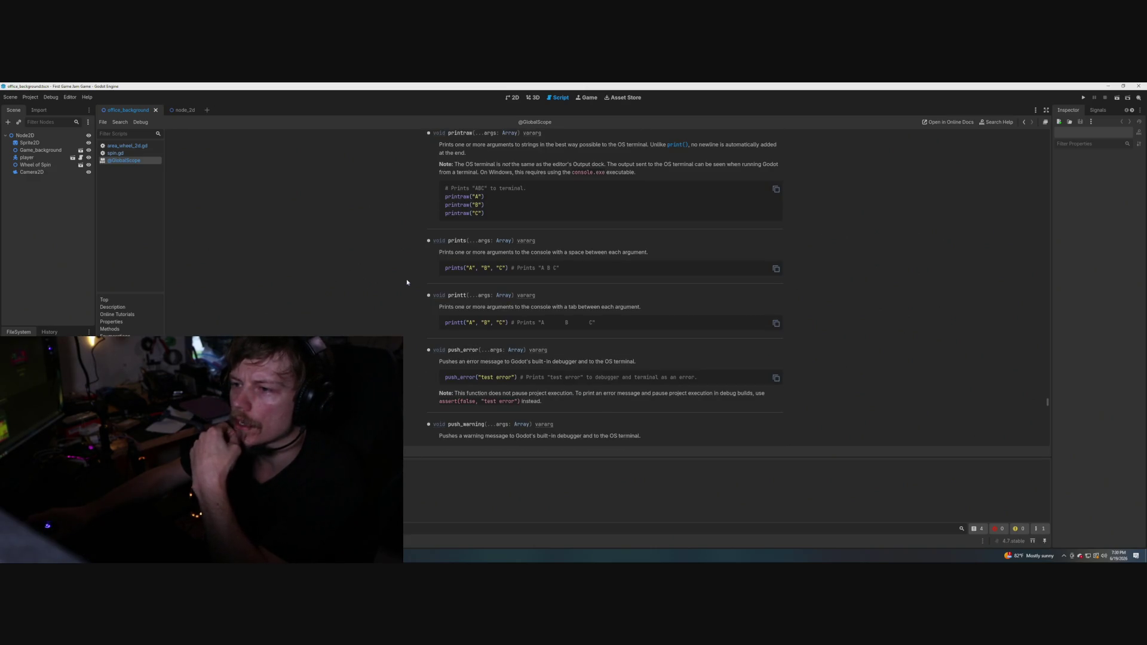
{"action": "scroll", "coordinate": [407, 282], "scroll_direction": "up", "scroll_amount": 2}
{"action": "scroll", "coordinate": [406, 282], "scroll_direction": "up", "scroll_amount": 2}
{"action": "scroll", "coordinate": [407, 282], "scroll_direction": "up", "scroll_amount": 1}
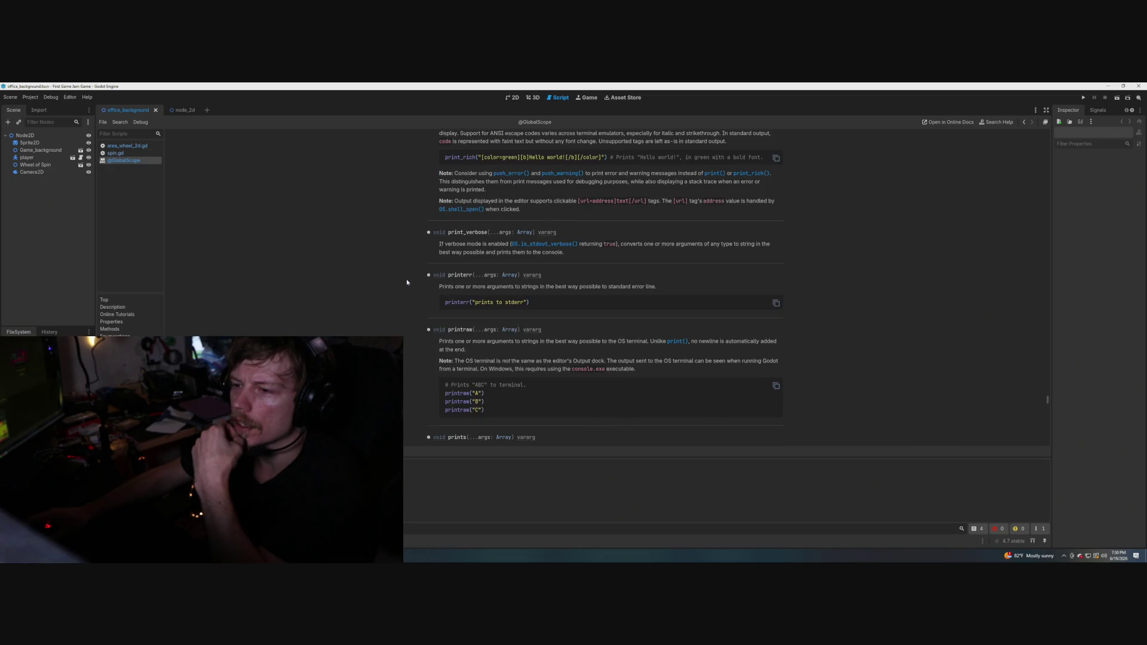
{"action": "scroll", "coordinate": [407, 282], "scroll_direction": "up", "scroll_amount": 2}
{"action": "scroll", "coordinate": [407, 282], "scroll_direction": "up", "scroll_amount": 3}
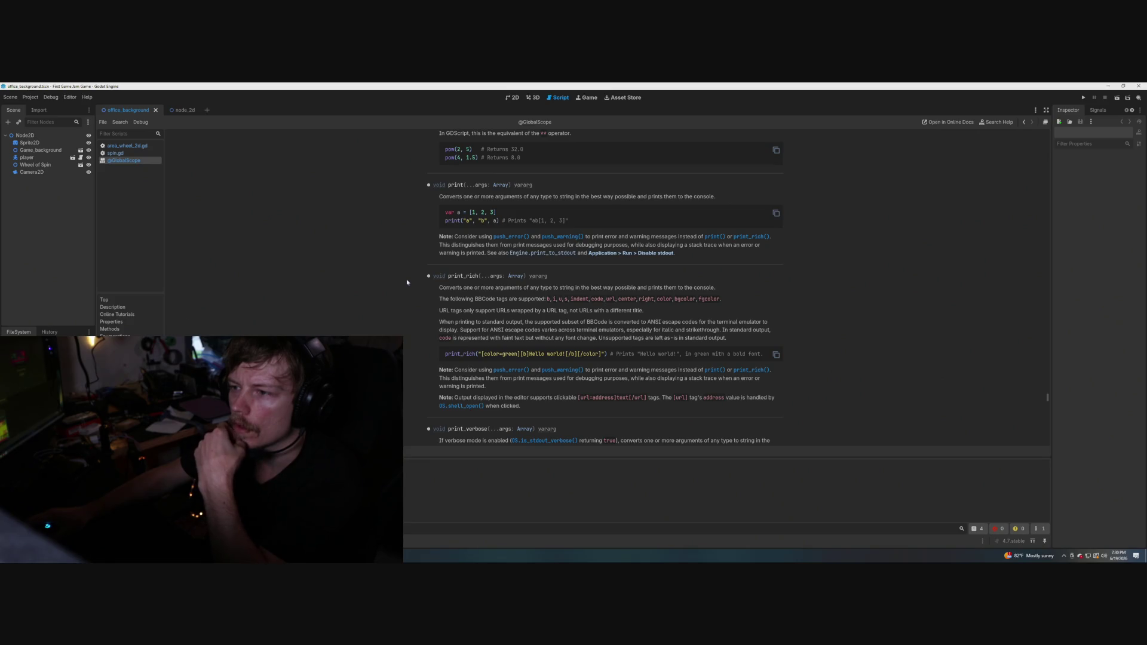
{"action": "scroll", "coordinate": [407, 282], "scroll_direction": "up", "scroll_amount": 1}
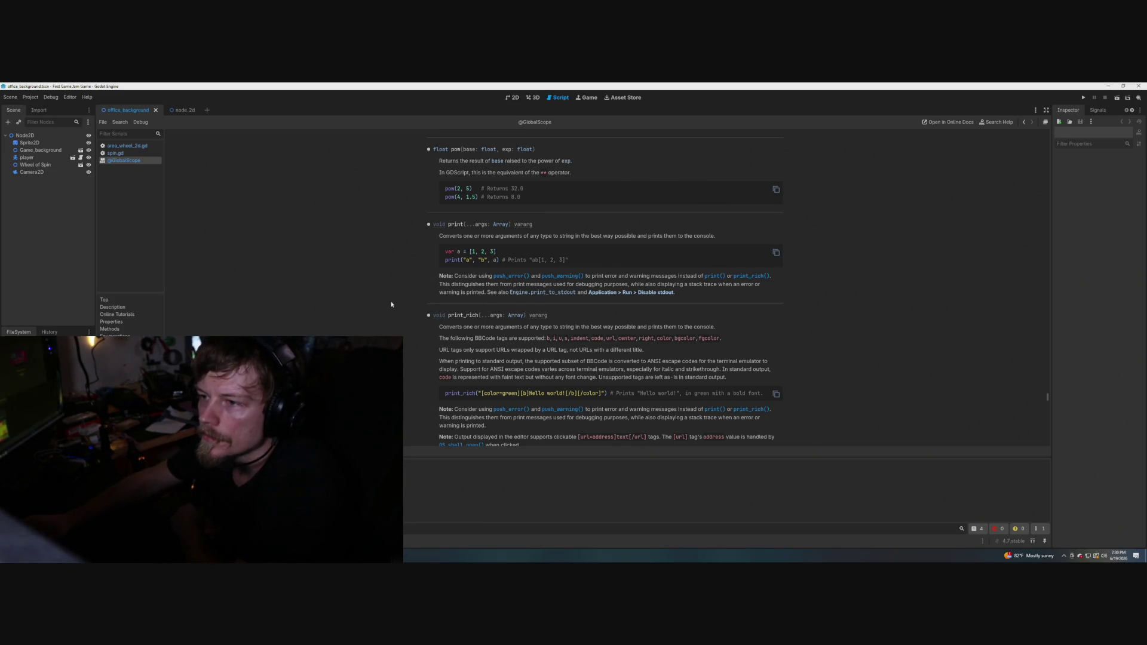
{"action": "scroll", "coordinate": [392, 305], "scroll_direction": "up", "scroll_amount": 6}
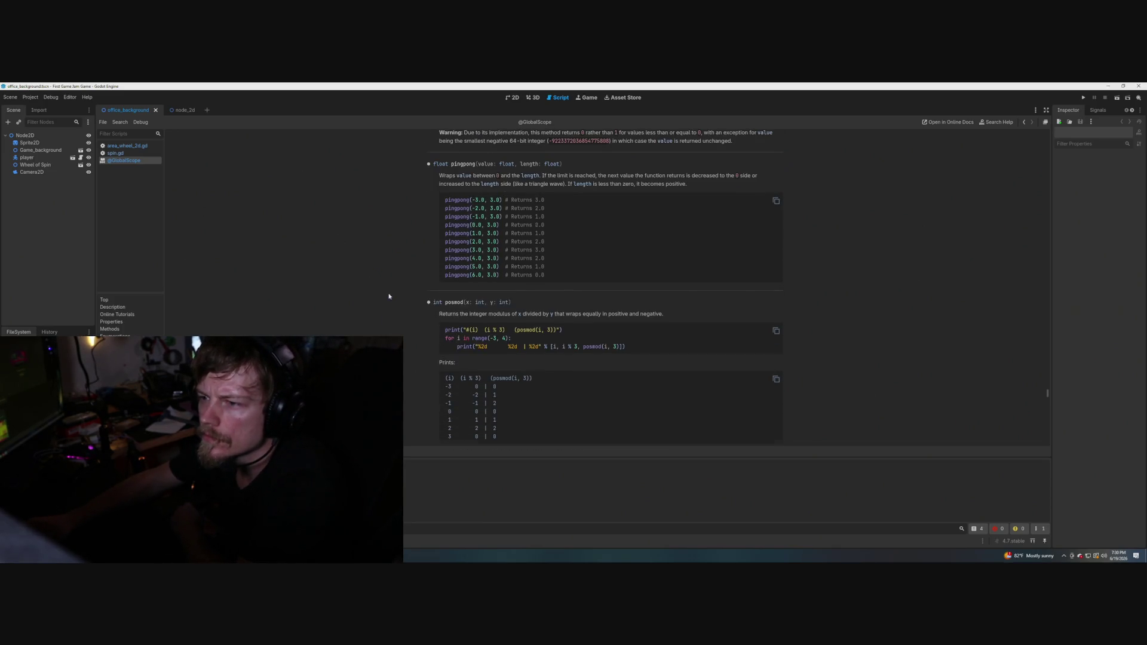
{"action": "scroll", "coordinate": [388, 296], "scroll_direction": "down", "scroll_amount": 6}
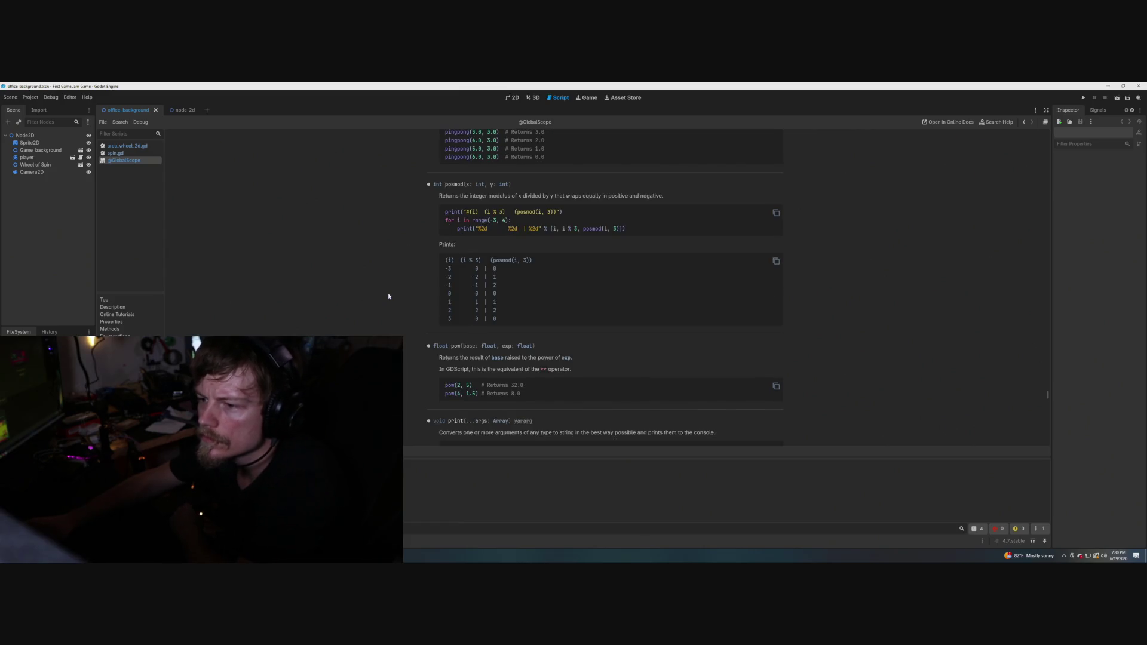
{"action": "scroll", "coordinate": [389, 296], "scroll_direction": "down", "scroll_amount": 2}
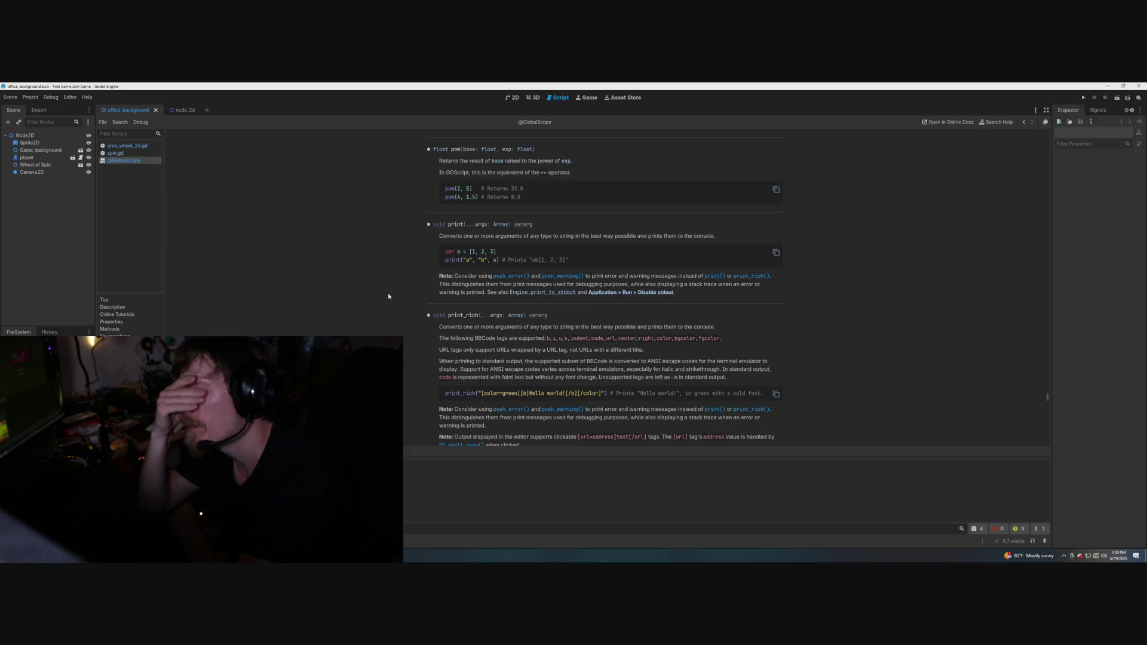
{"action": "scroll", "coordinate": [389, 296], "scroll_direction": "down", "scroll_amount": 1}
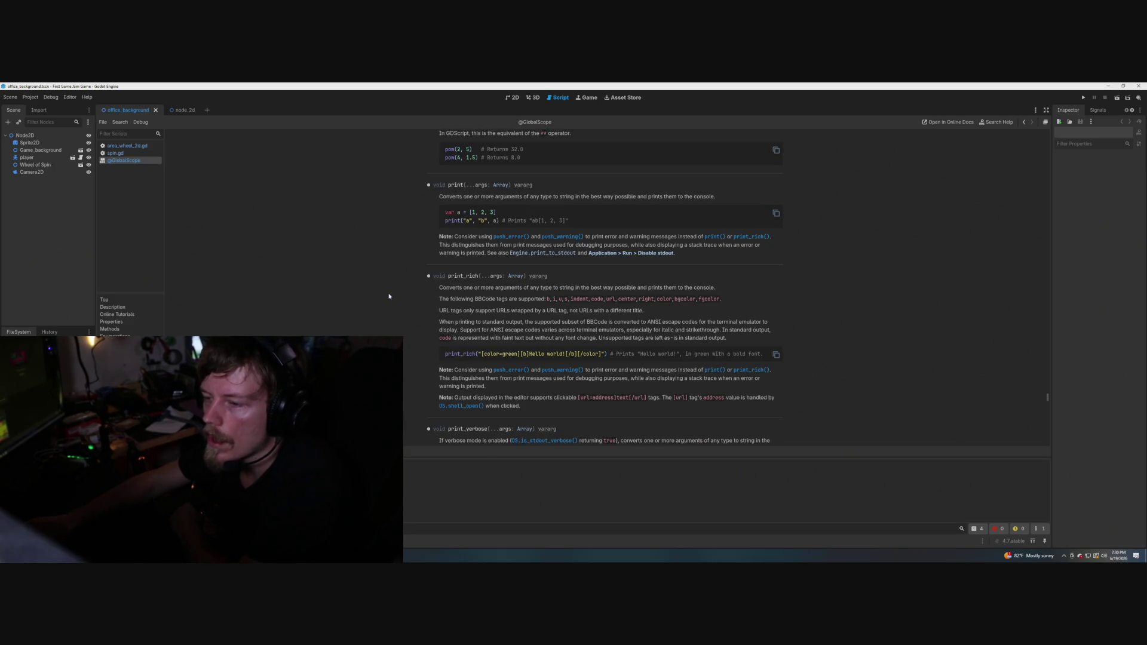
{"action": "scroll", "coordinate": [388, 296], "scroll_direction": "down", "scroll_amount": 1}
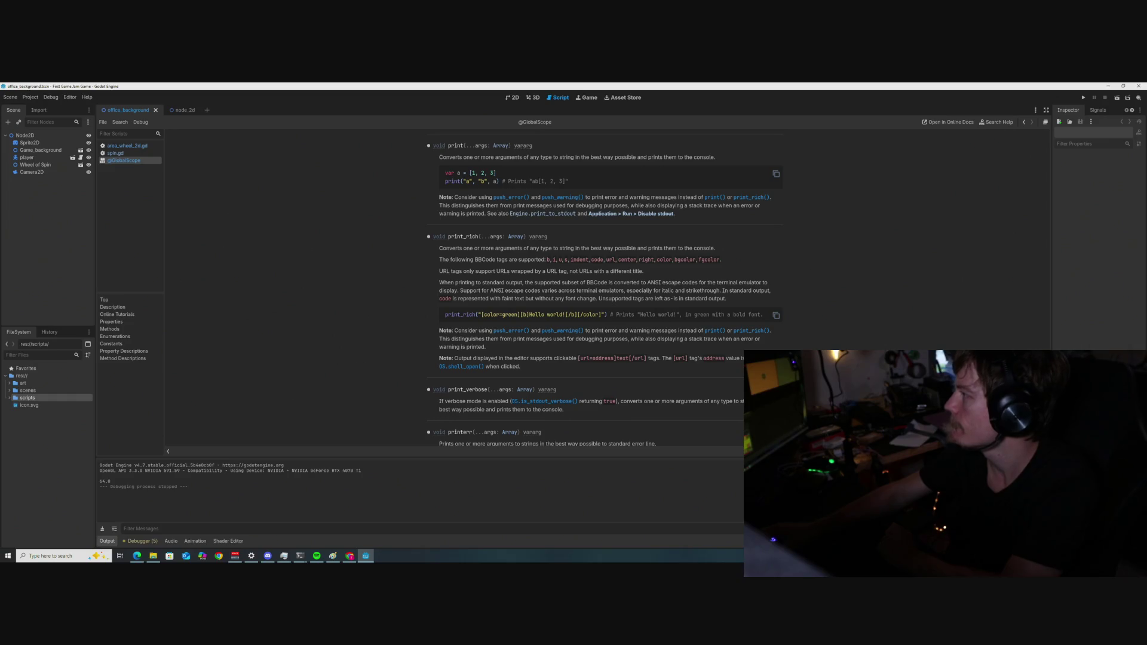
{"action": "key", "text": "alt+Tab"}
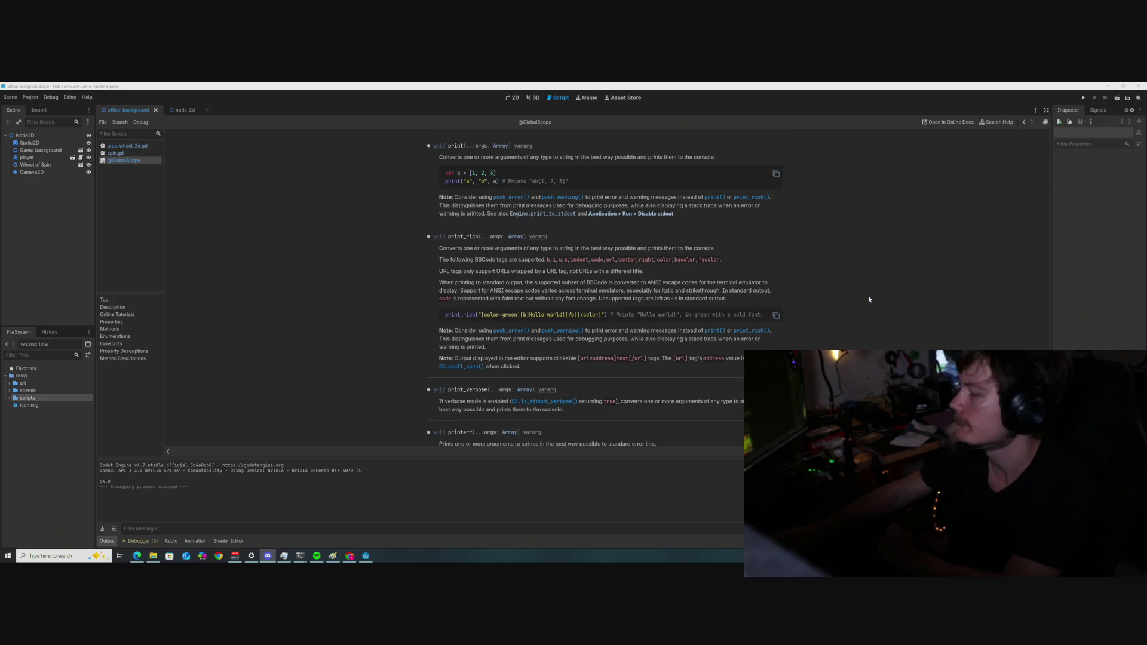
{"action": "left_click", "coordinate": [328, 279]}
{"action": "scroll", "coordinate": [400, 253], "scroll_direction": "up", "scroll_amount": 1}
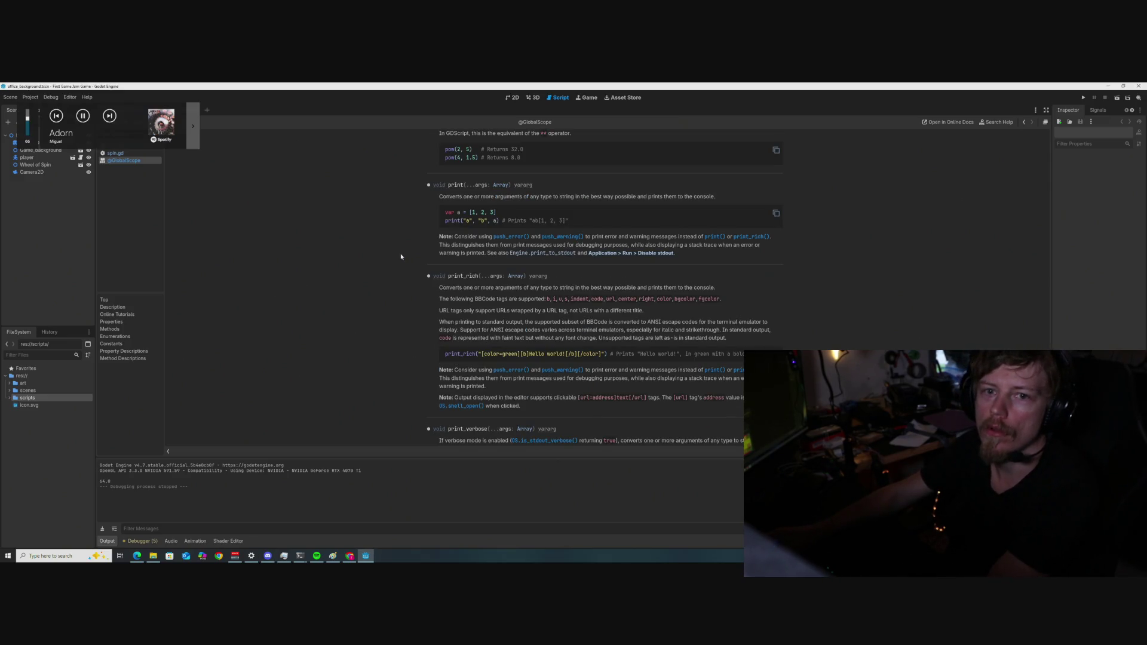
{"action": "key", "text": "XF86AudioNext"}
{"action": "key", "text": "XF86AudioNext"}
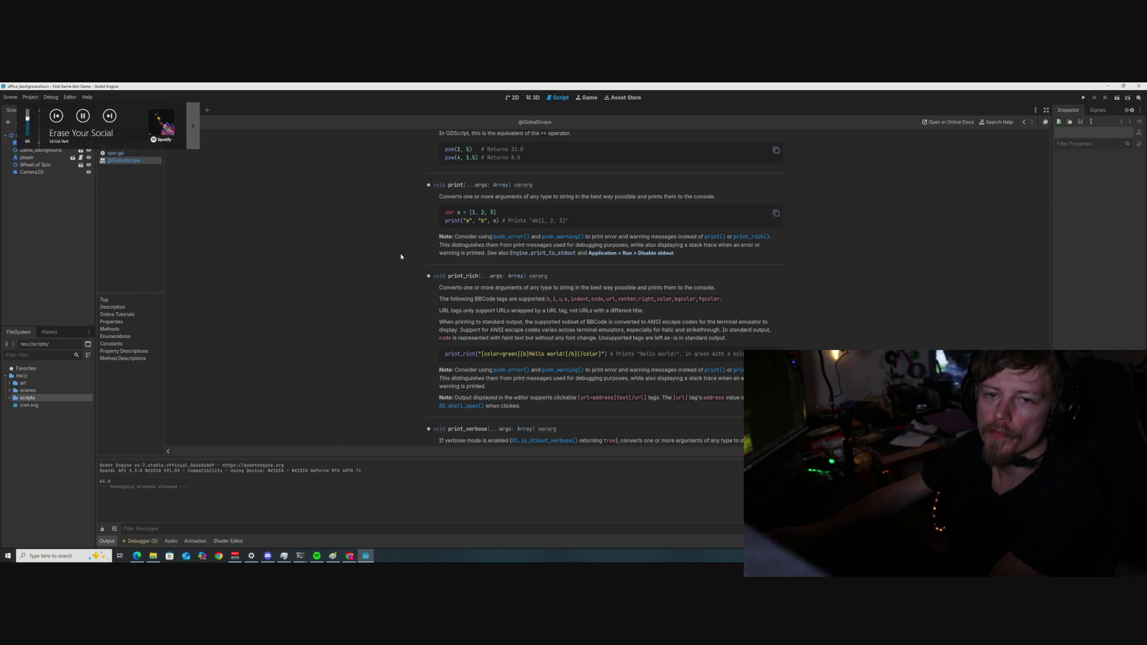
{"action": "scroll", "coordinate": [400, 256], "scroll_direction": "up", "scroll_amount": 3}
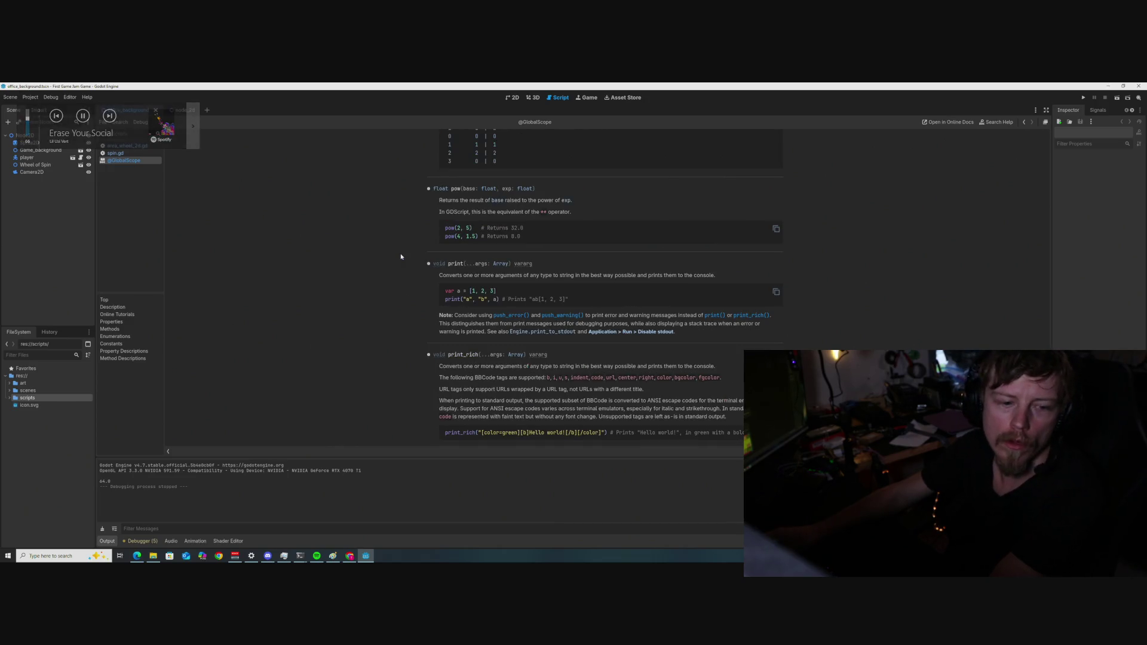
{"action": "scroll", "coordinate": [401, 257], "scroll_direction": "up", "scroll_amount": 1}
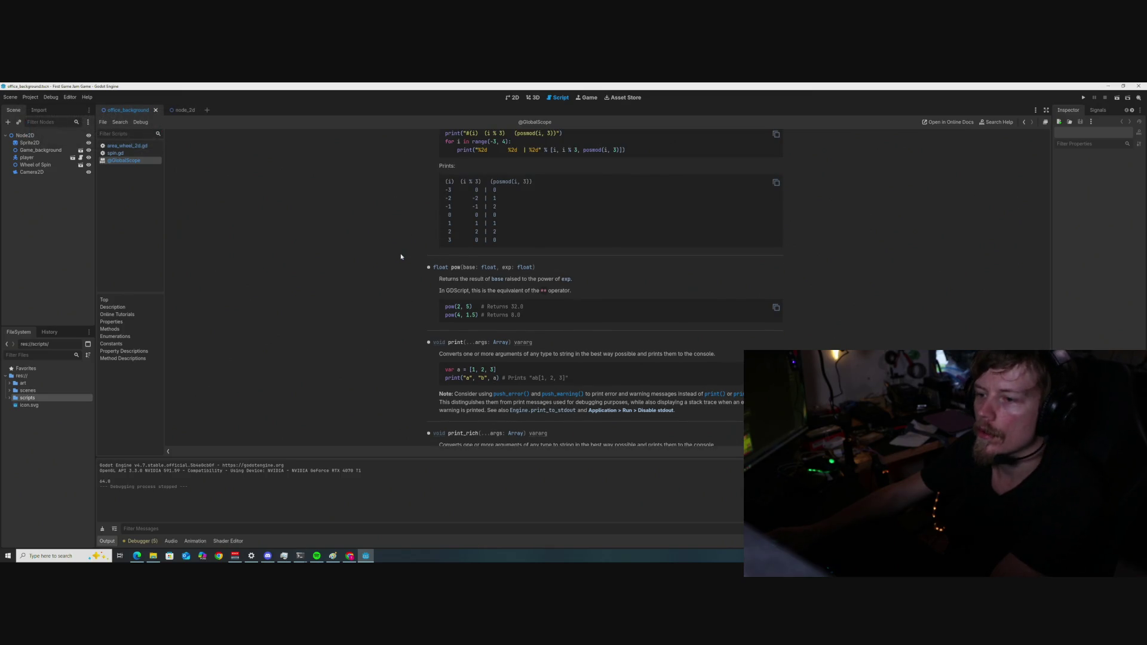
{"action": "scroll", "coordinate": [400, 256], "scroll_direction": "up", "scroll_amount": 3}
{"action": "scroll", "coordinate": [401, 256], "scroll_direction": "down", "scroll_amount": 8}
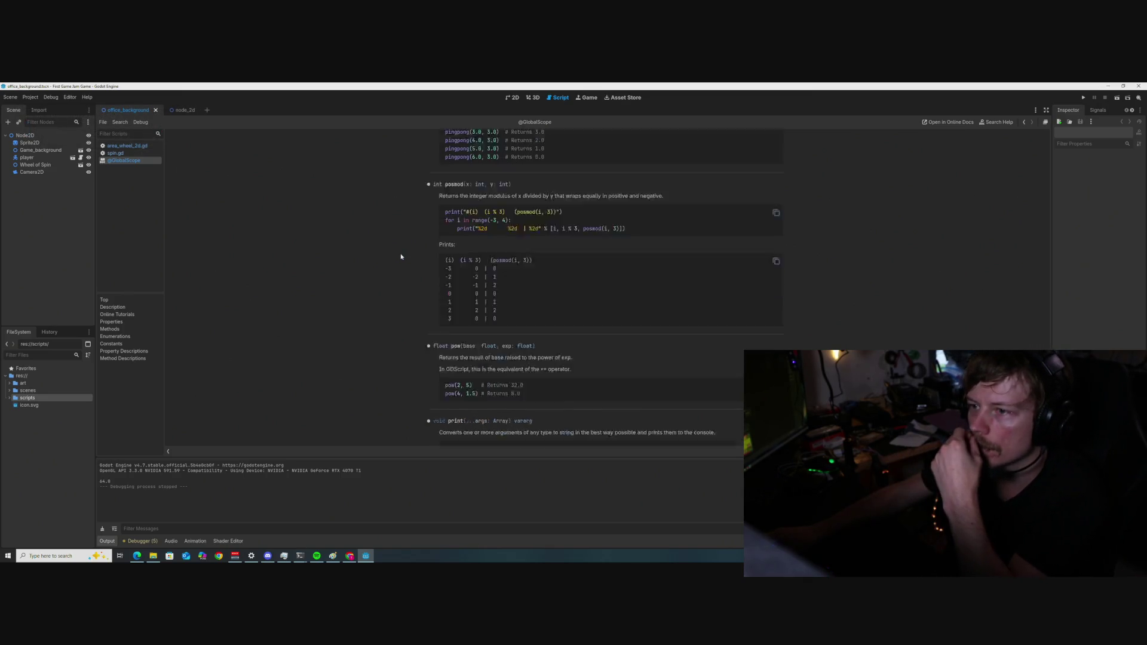
{"action": "scroll", "coordinate": [401, 257], "scroll_direction": "down", "scroll_amount": 1}
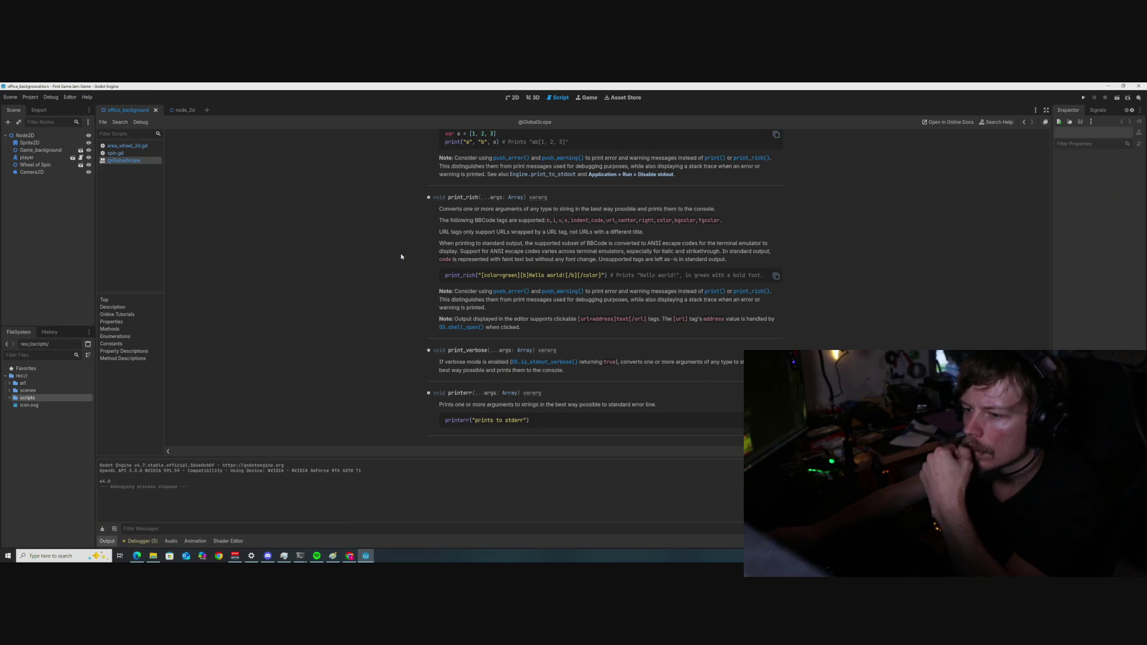
{"action": "scroll", "coordinate": [401, 257], "scroll_direction": "down", "scroll_amount": 3}
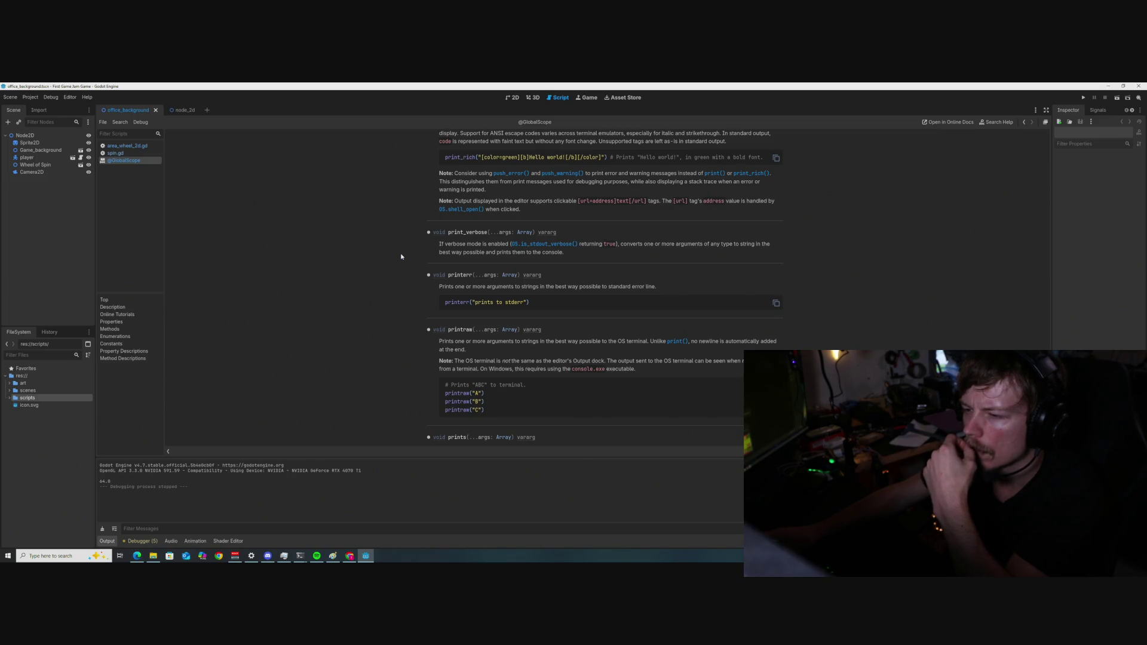
{"action": "scroll", "coordinate": [401, 256], "scroll_direction": "down", "scroll_amount": 2}
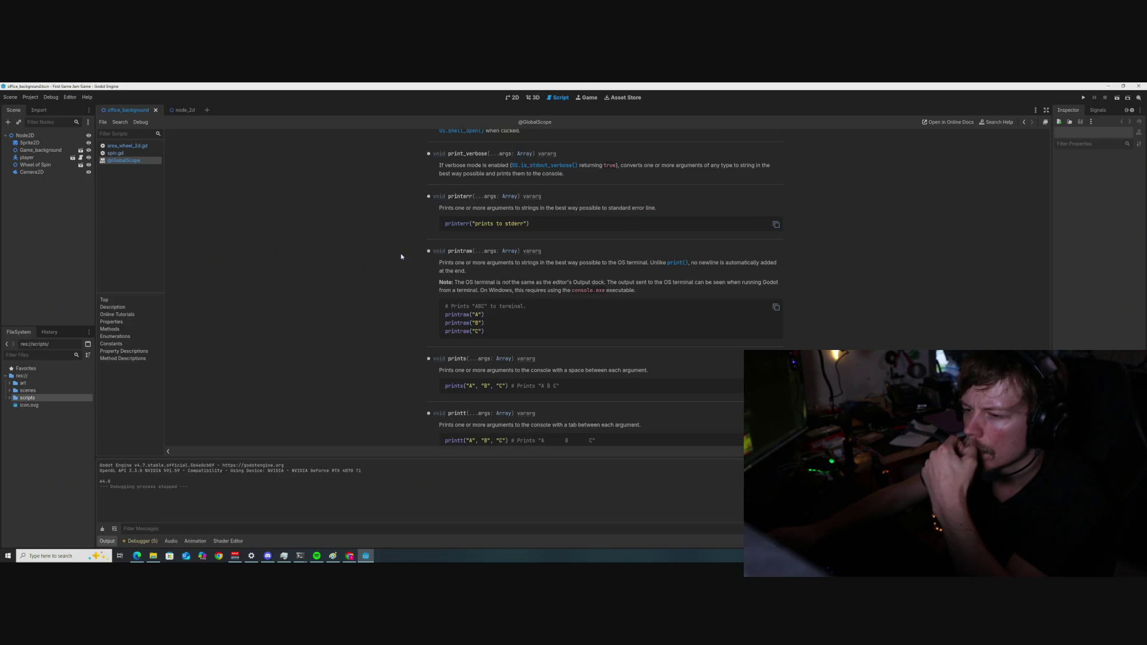
{"action": "scroll", "coordinate": [401, 257], "scroll_direction": "down", "scroll_amount": 2}
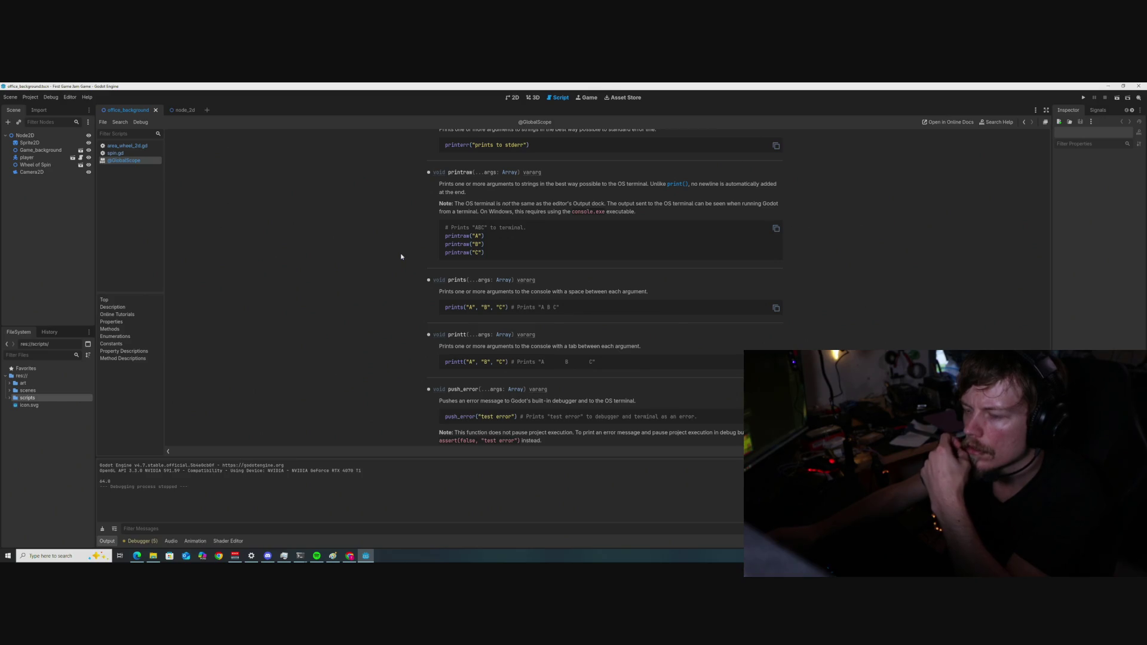
{"action": "scroll", "coordinate": [401, 256], "scroll_direction": "down", "scroll_amount": 1}
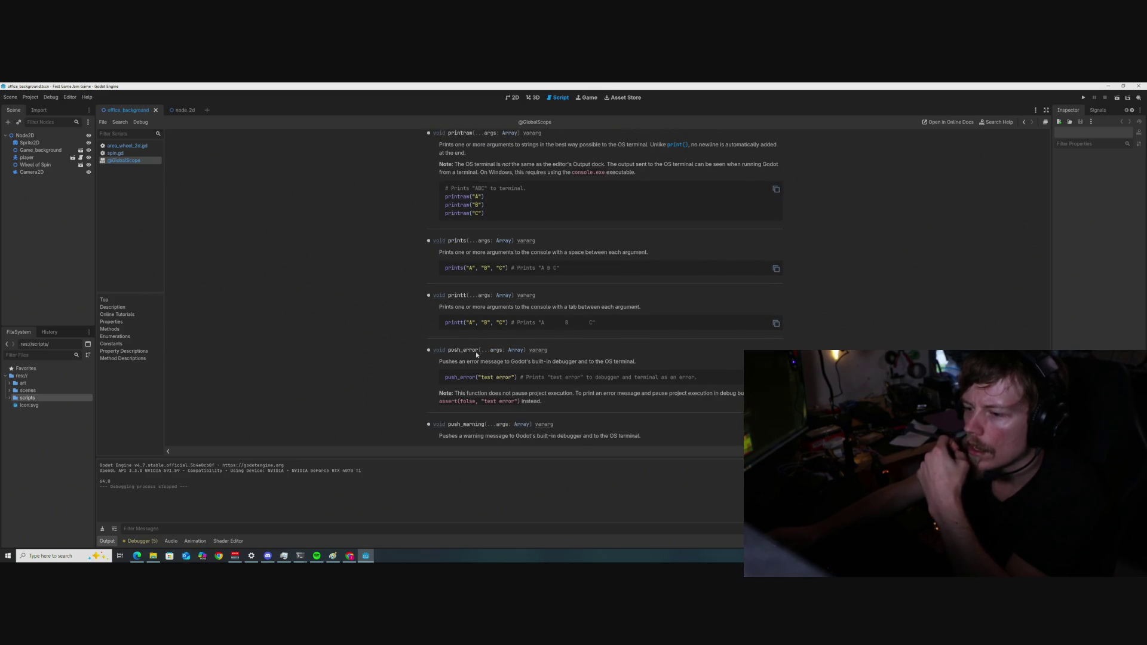
{"action": "scroll", "coordinate": [404, 287], "scroll_direction": "up", "scroll_amount": 10}
{"action": "scroll", "coordinate": [405, 307], "scroll_direction": "up", "scroll_amount": 2}
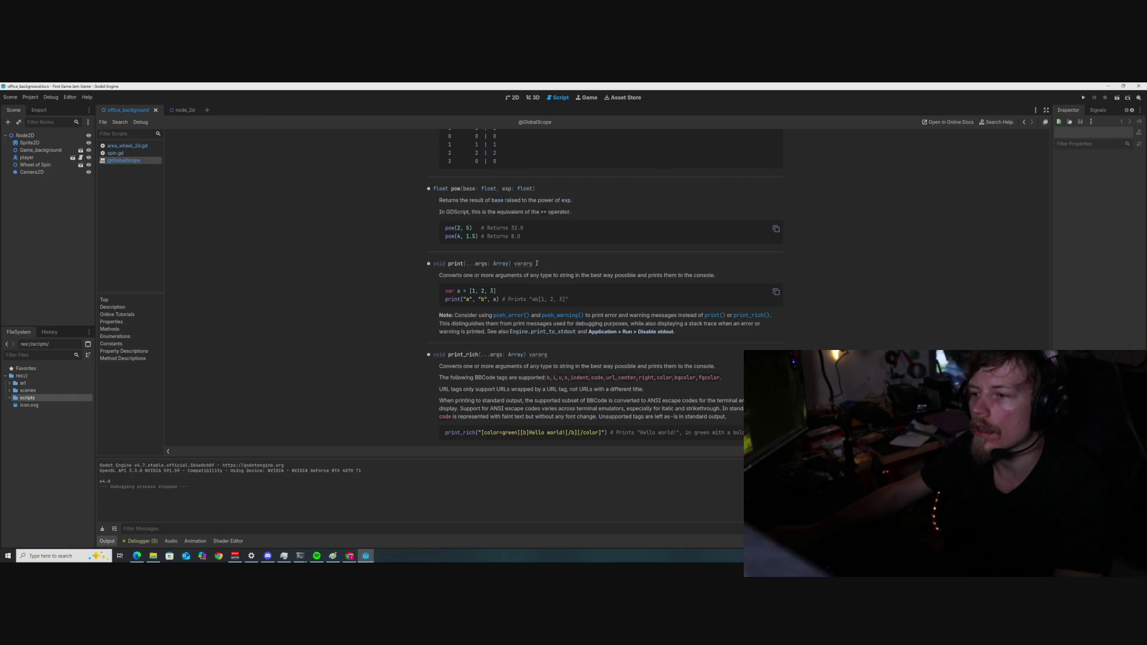
Leave the print() help and open spin.gd from the Scripts list.
{"action": "left_click_drag", "start_coordinate": [533, 265], "coordinate": [430, 266]}
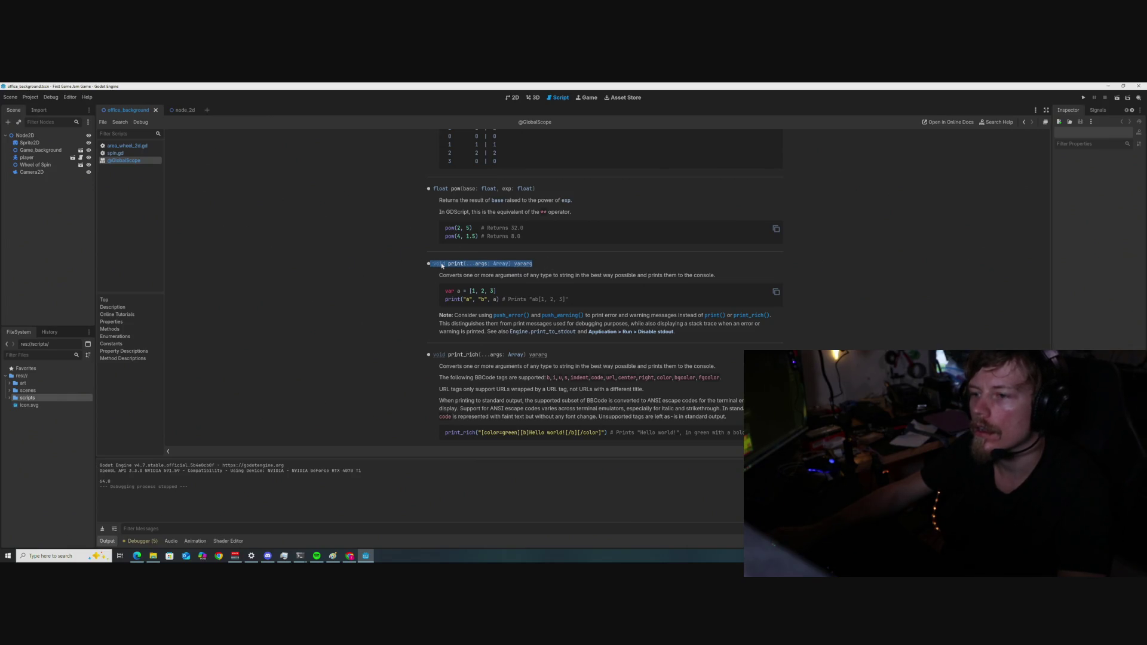
{"action": "left_click", "coordinate": [441, 266]}
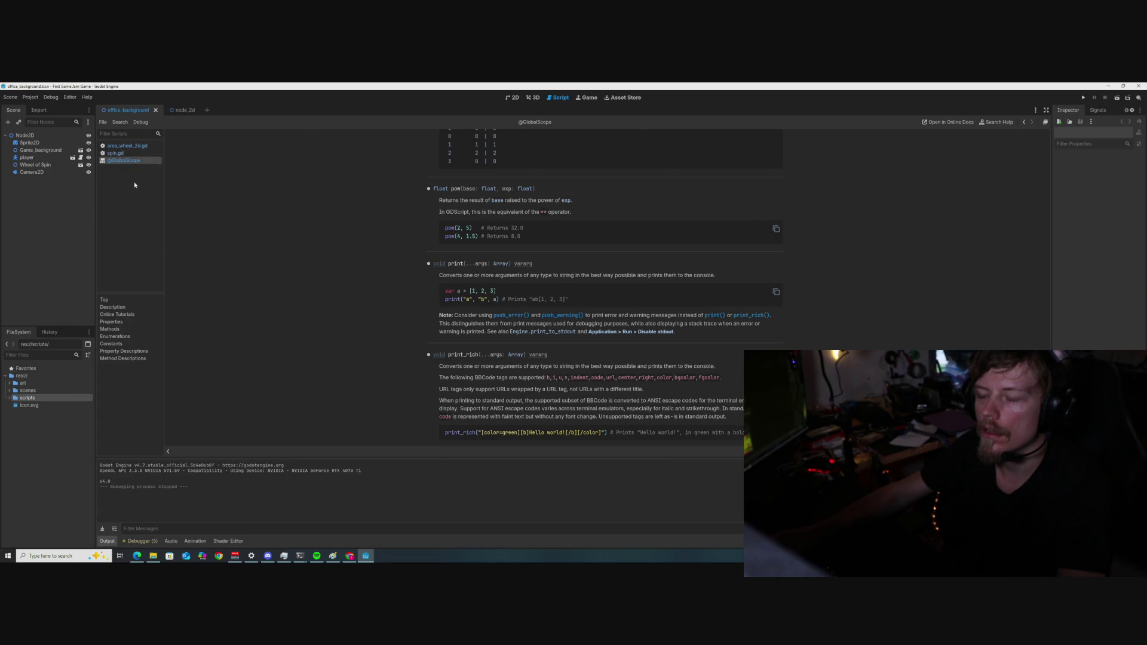
{"action": "left_click", "coordinate": [128, 154]}
Add a "Health: " label before the health value in line 18's print call.
{"action": "left_click", "coordinate": [126, 146]}
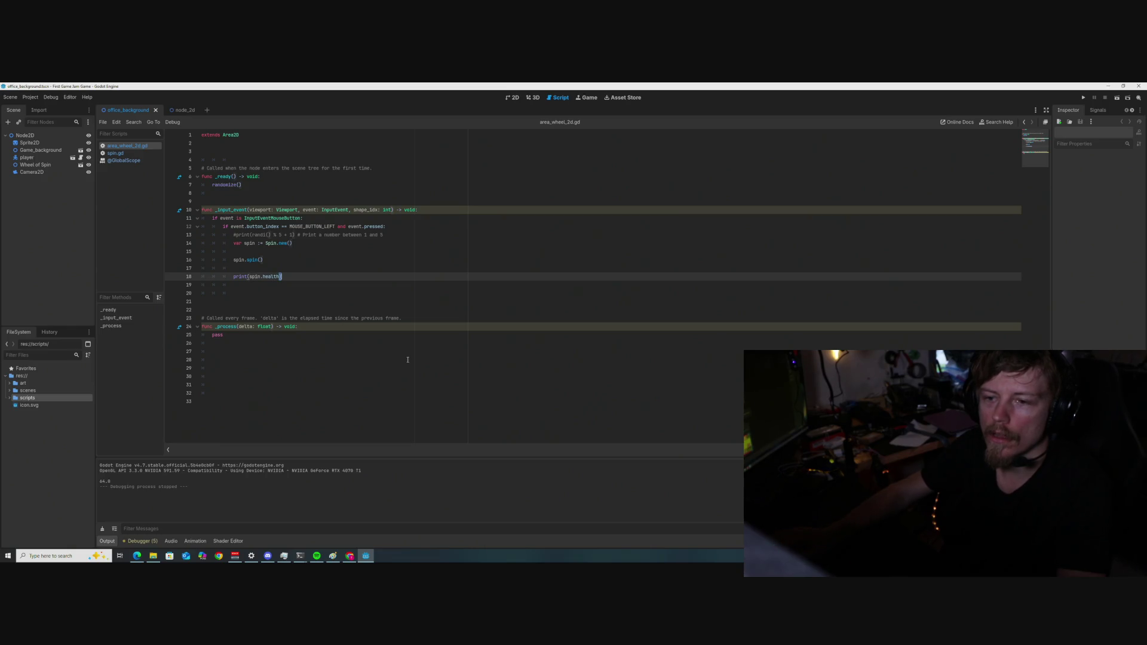
{"action": "key", "text": "Left"}
{"action": "key", "text": "Left"}
{"action": "key", "text": "Left"}
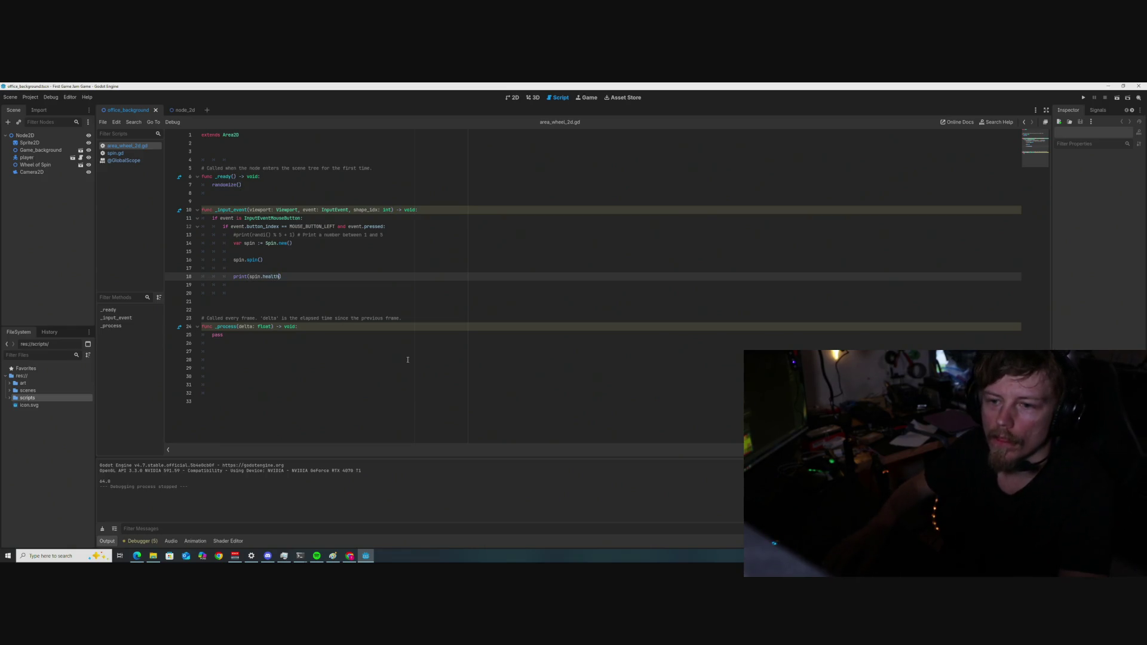
{"action": "type", "text": "\""}
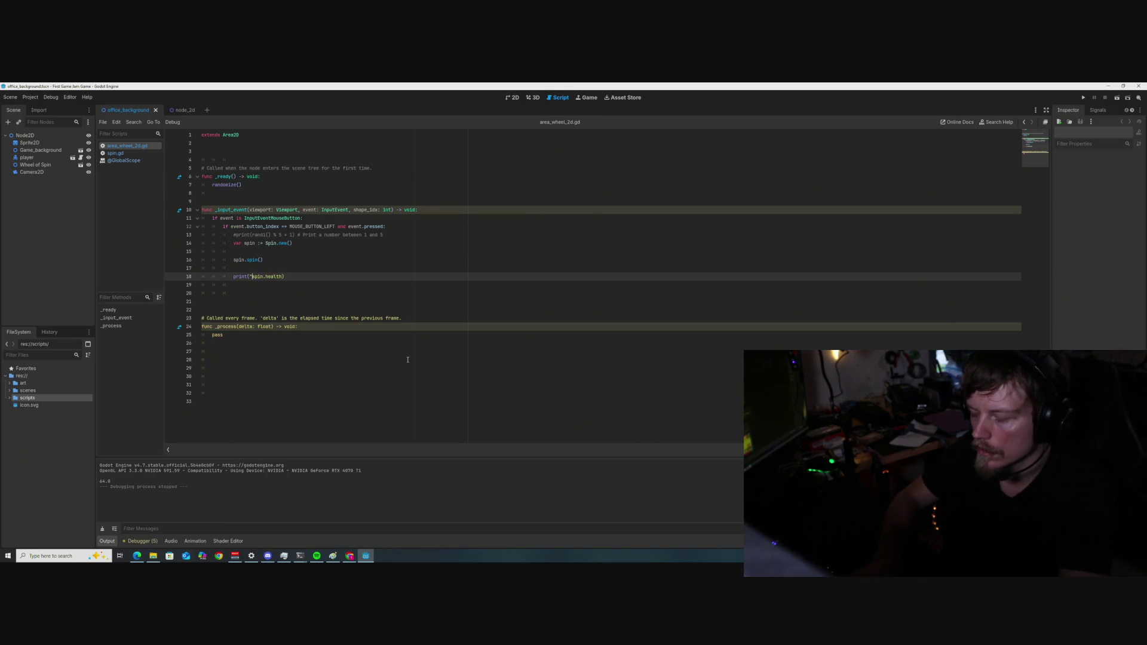
{"action": "type", "text": "hEA"}
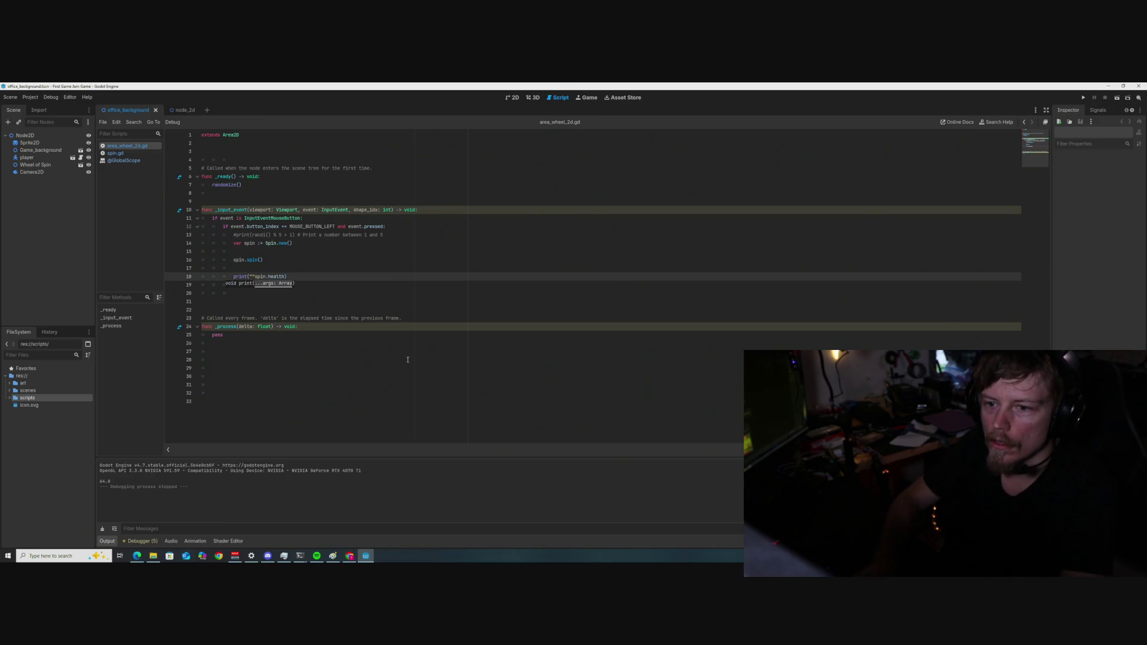
{"action": "key", "text": "BackSpace"}
{"action": "key", "text": "BackSpace"}
{"action": "key", "text": "BackSpace"}
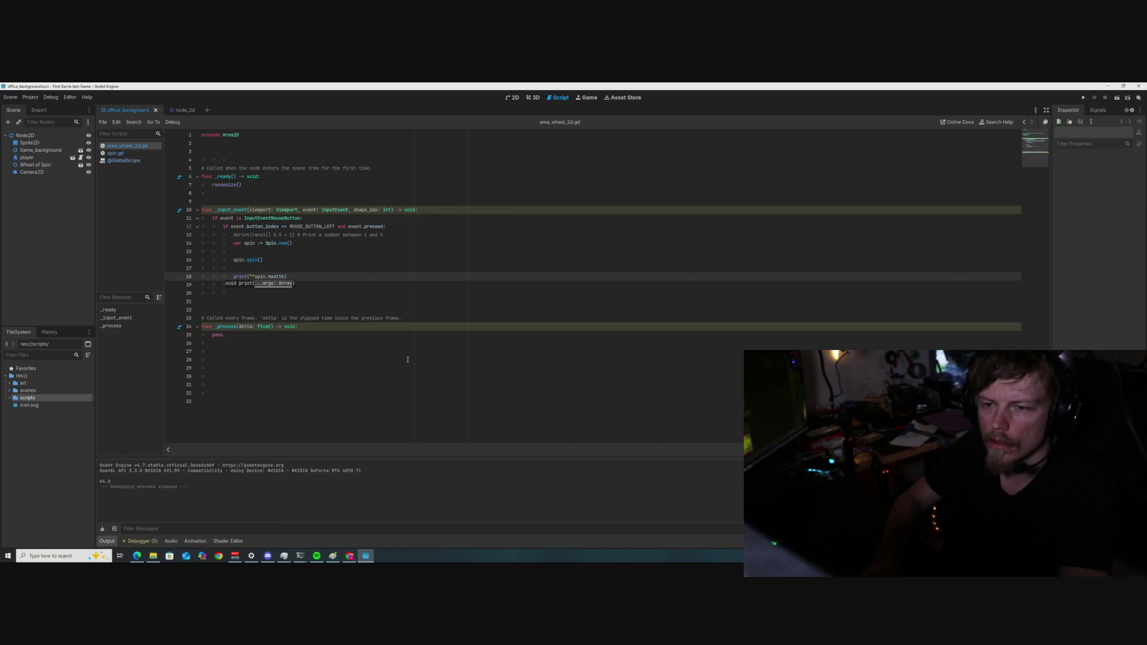
{"action": "type", "text": "H"}
{"action": "key", "text": "BackSpace"}
{"action": "type", "text": "Health,"}
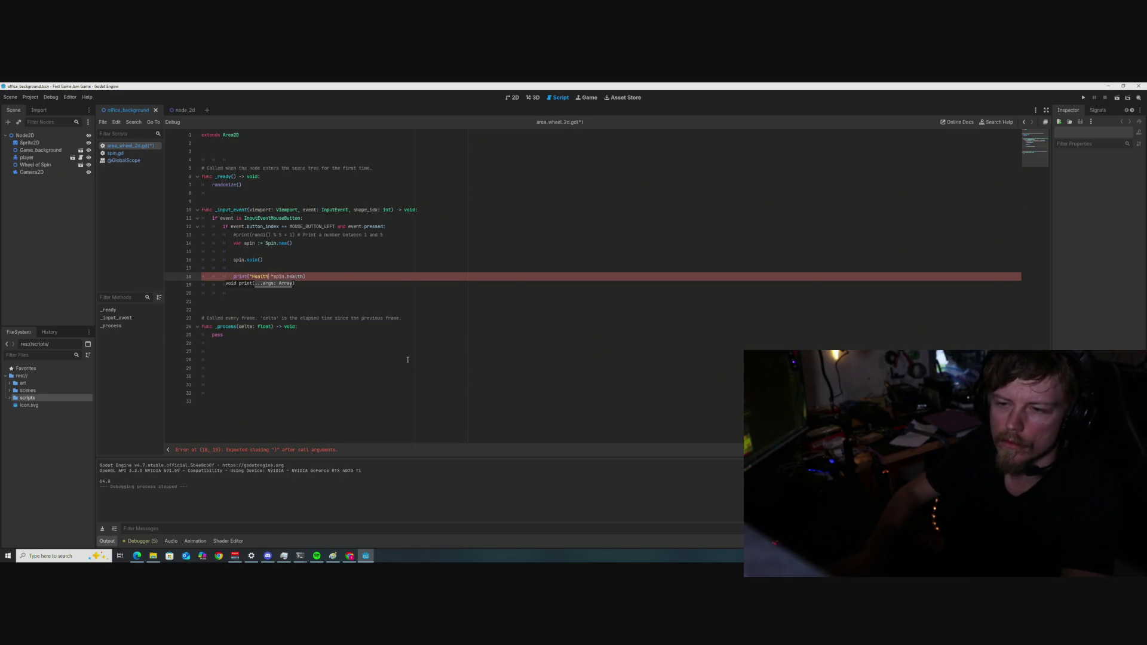
{"action": "key", "text": "BackSpace"}
{"action": "type", "text": ": "}
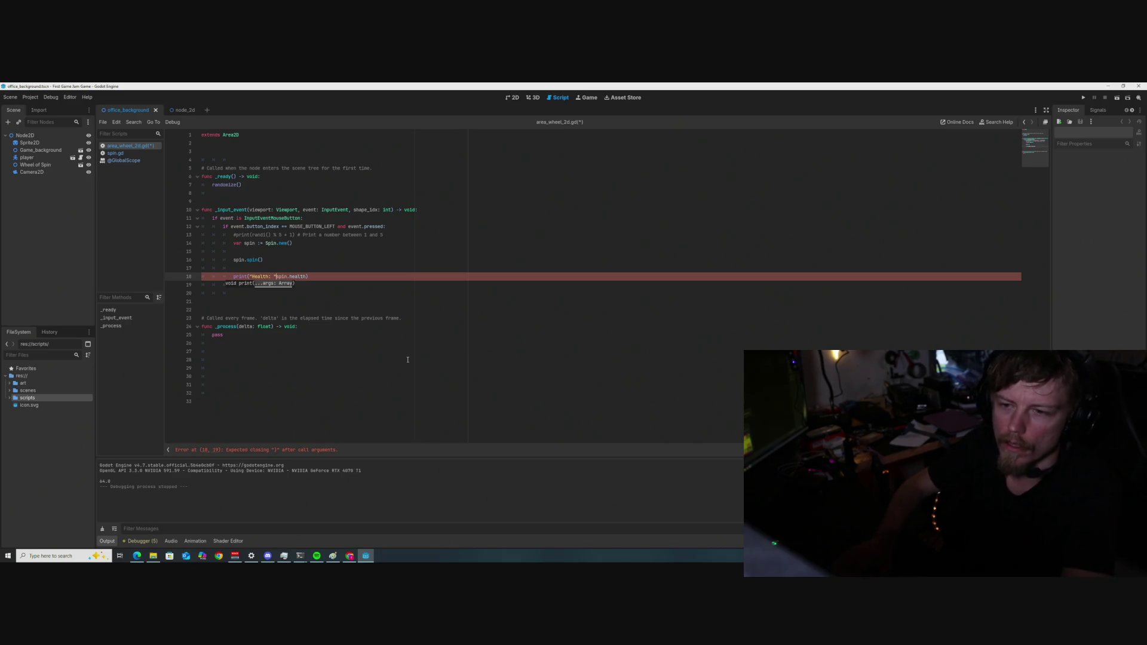
{"action": "type", "text": "\","}
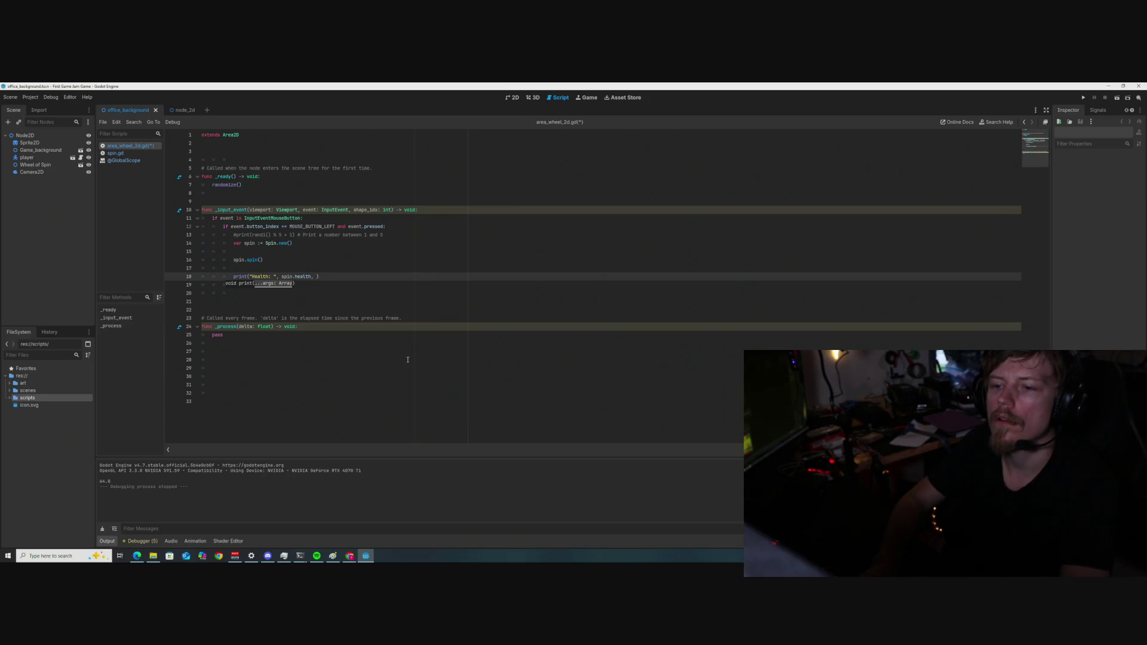
Append "Defense: ", spin.defense and "Damage: ", spin.damage to the print call.
{"action": "type", "text": "Def"}
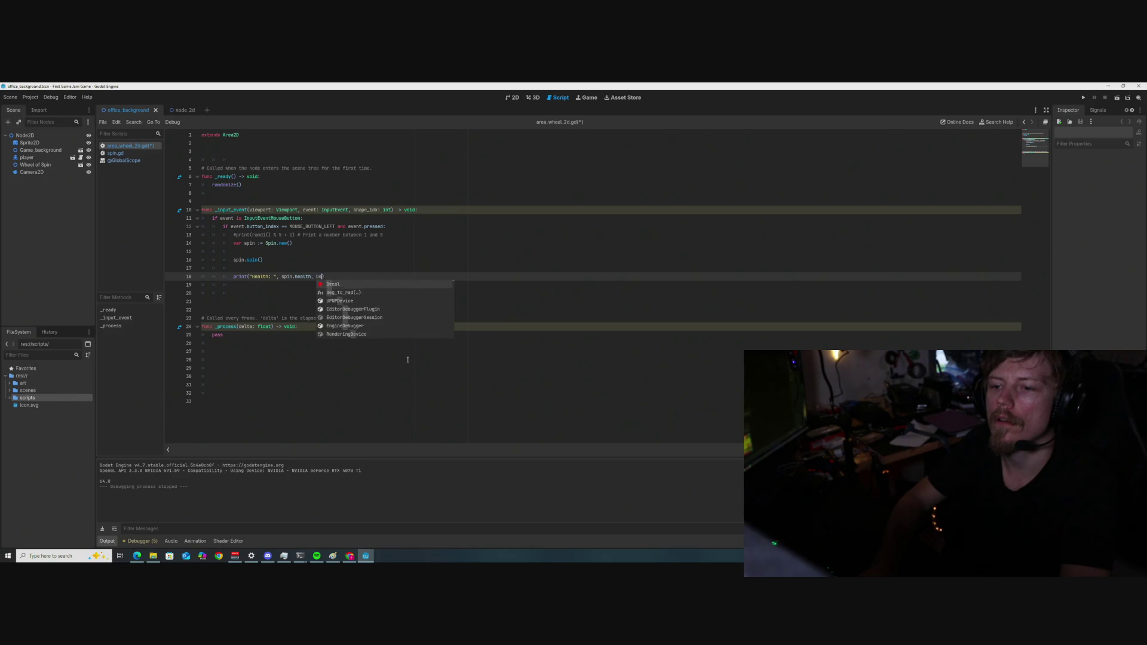
{"action": "key", "text": "BackSpace"}
{"action": "key", "text": "BackSpace"}
{"action": "key", "text": "BackSpace"}
{"action": "type", "text": "Armor"}
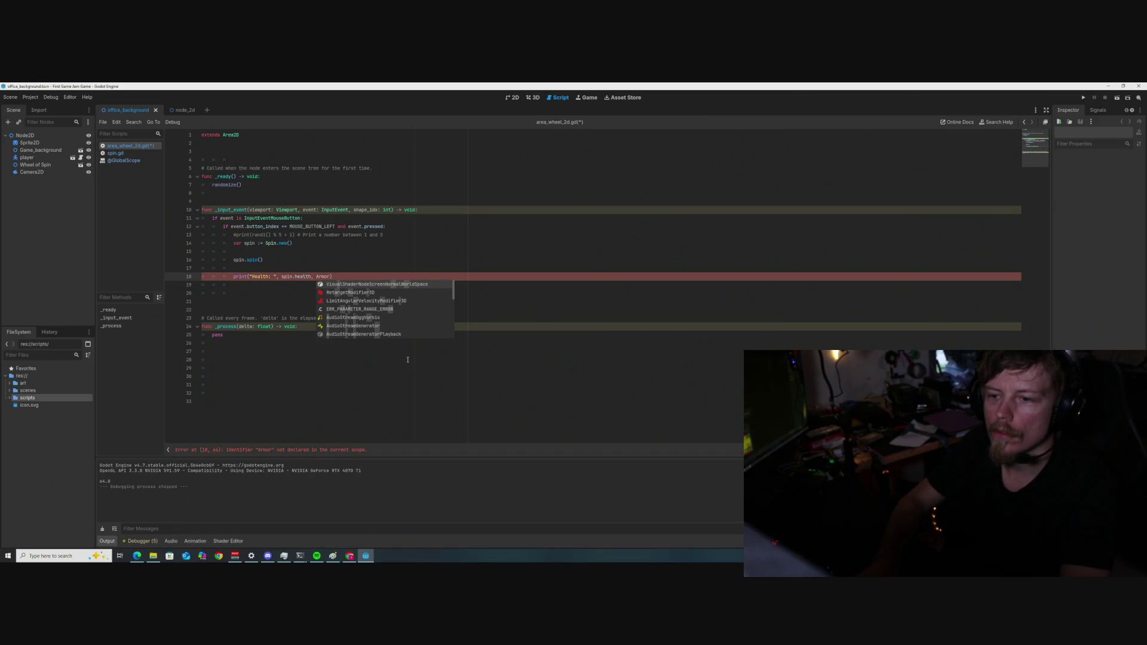
{"action": "key", "text": "BackSpace"}
{"action": "key", "text": "BackSpace"}
{"action": "key", "text": "BackSpace"}
{"action": "type", "text": "\""}
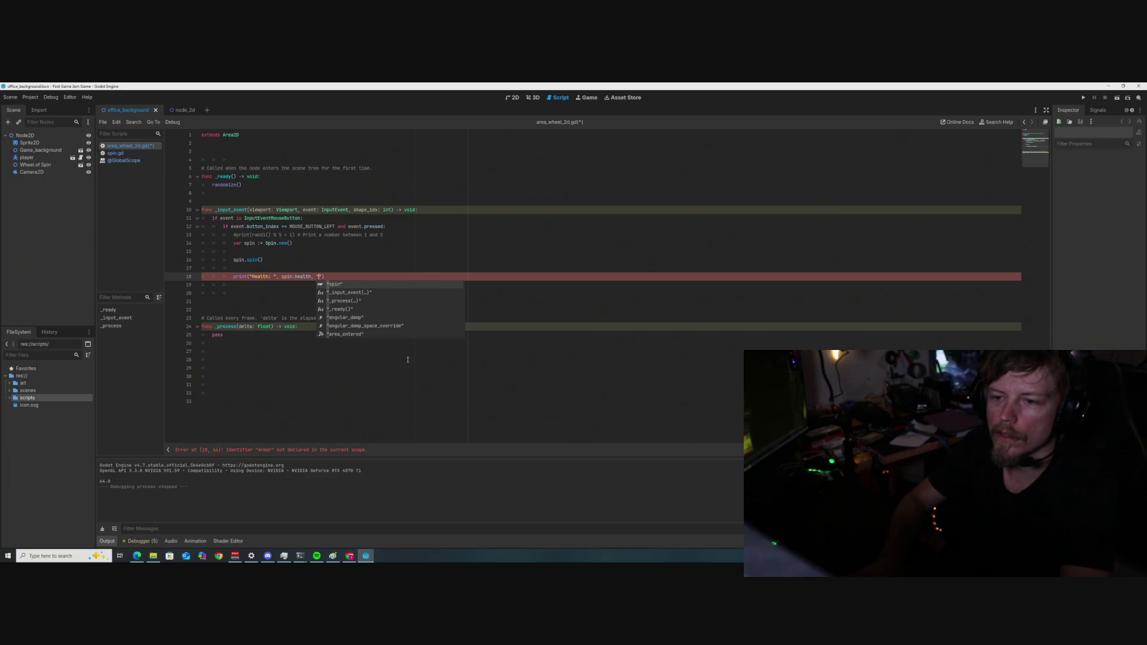
{"action": "type", "text": "Defense: "}
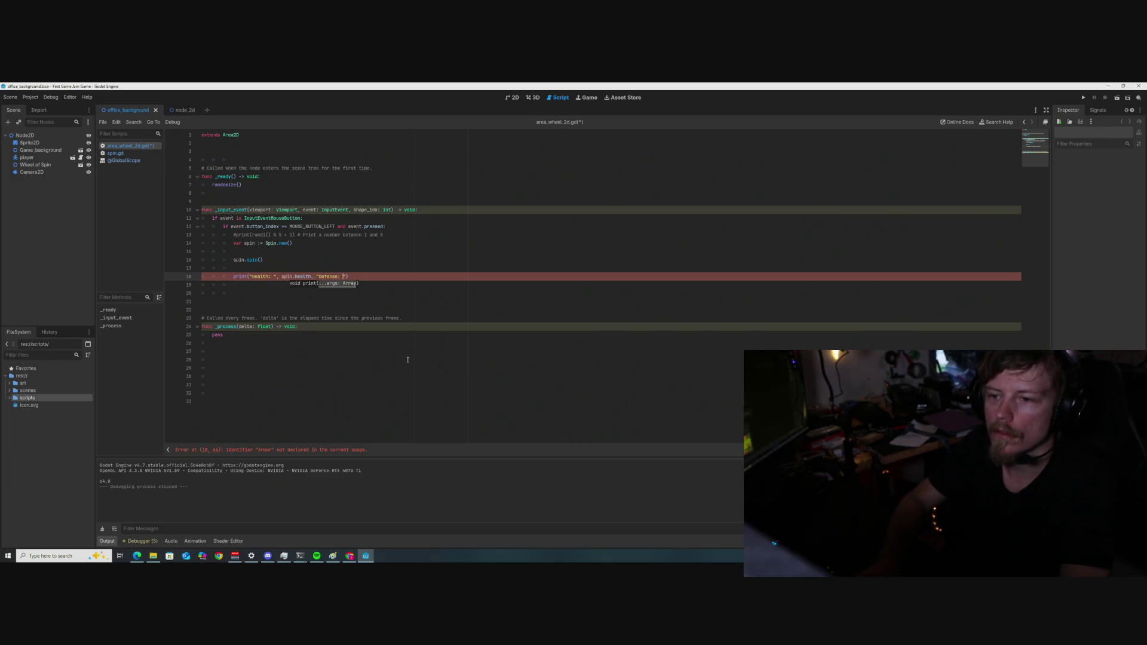
{"action": "type", "text": "\", sp"}
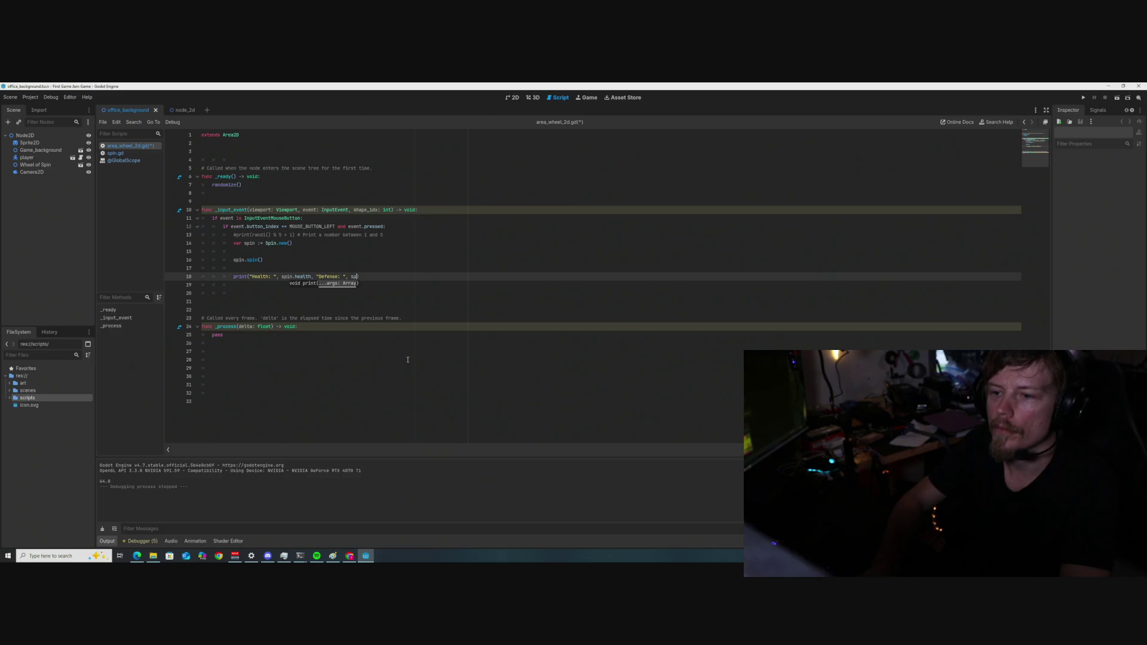
{"action": "type", "text": "in."}
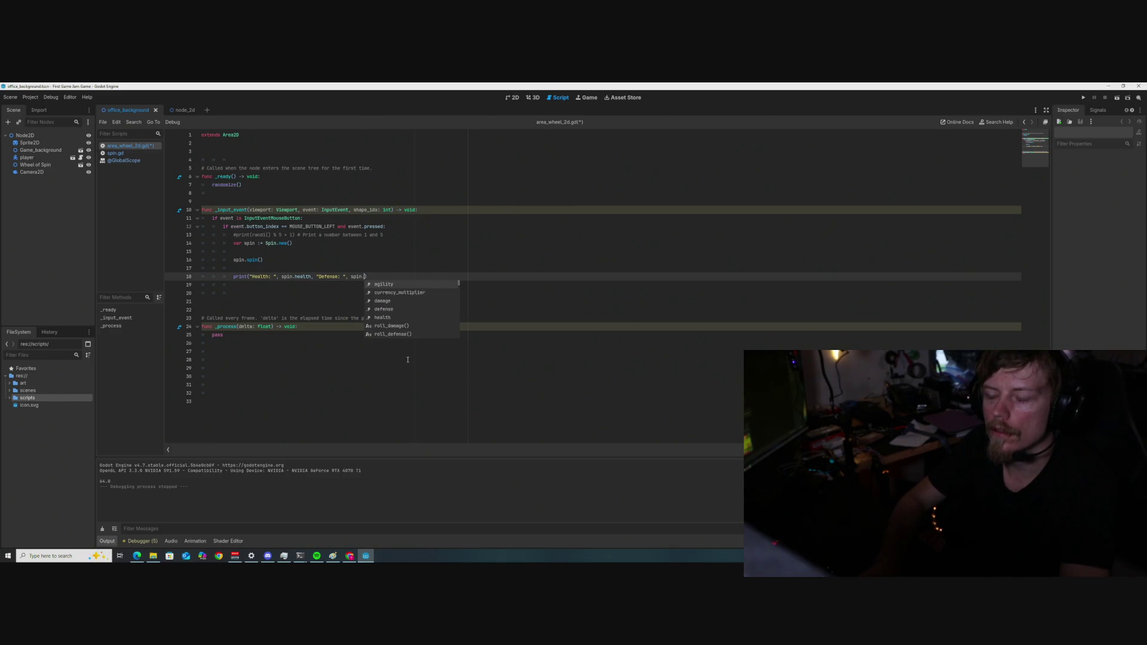
{"action": "type", "text": "def"}
{"action": "key", "text": "Return"}
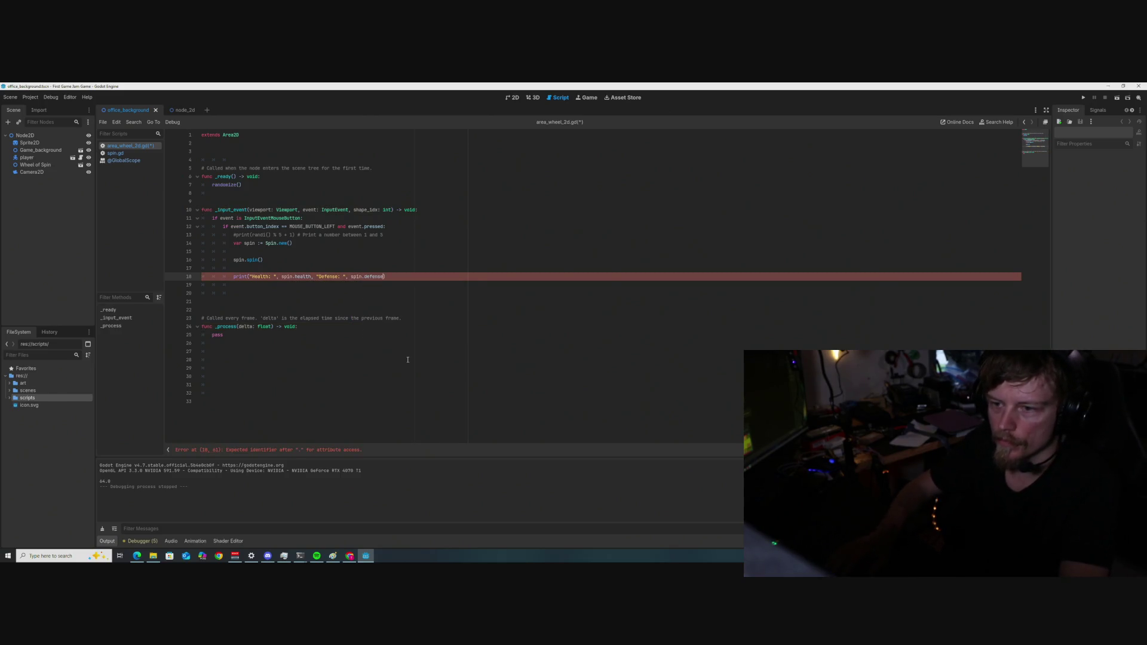
{"action": "type", "text": ", "}
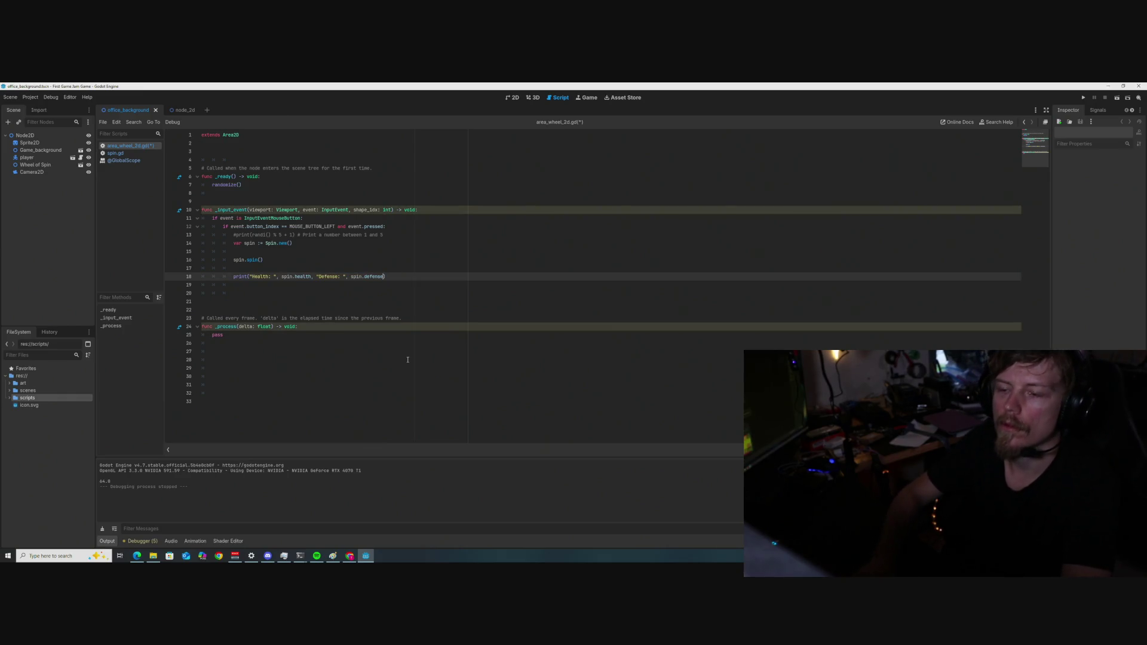
{"action": "type", "text": "\""}
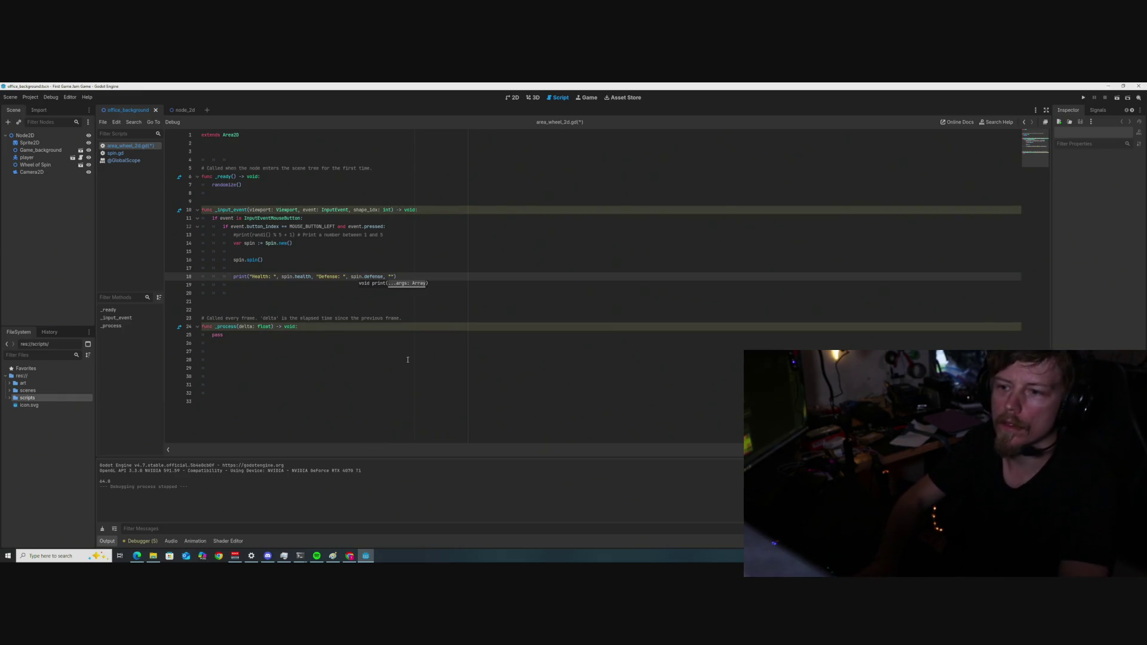
{"action": "type", "text": "Damage: "}
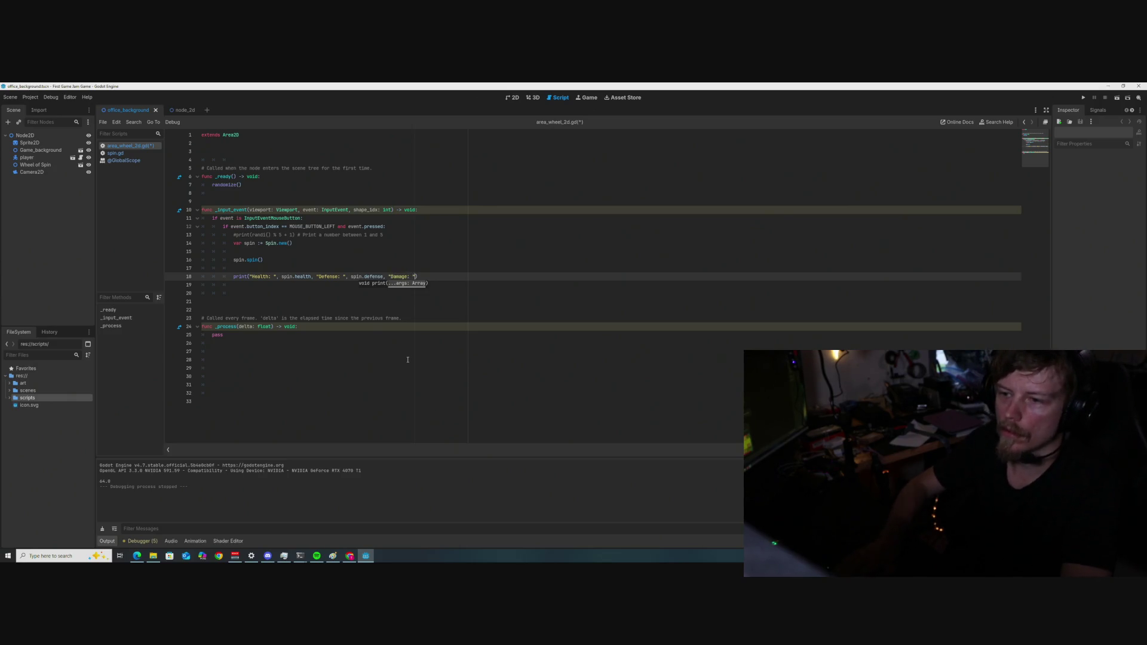
{"action": "type", "text": "\", spin."}
{"action": "type", "text": "damage"}
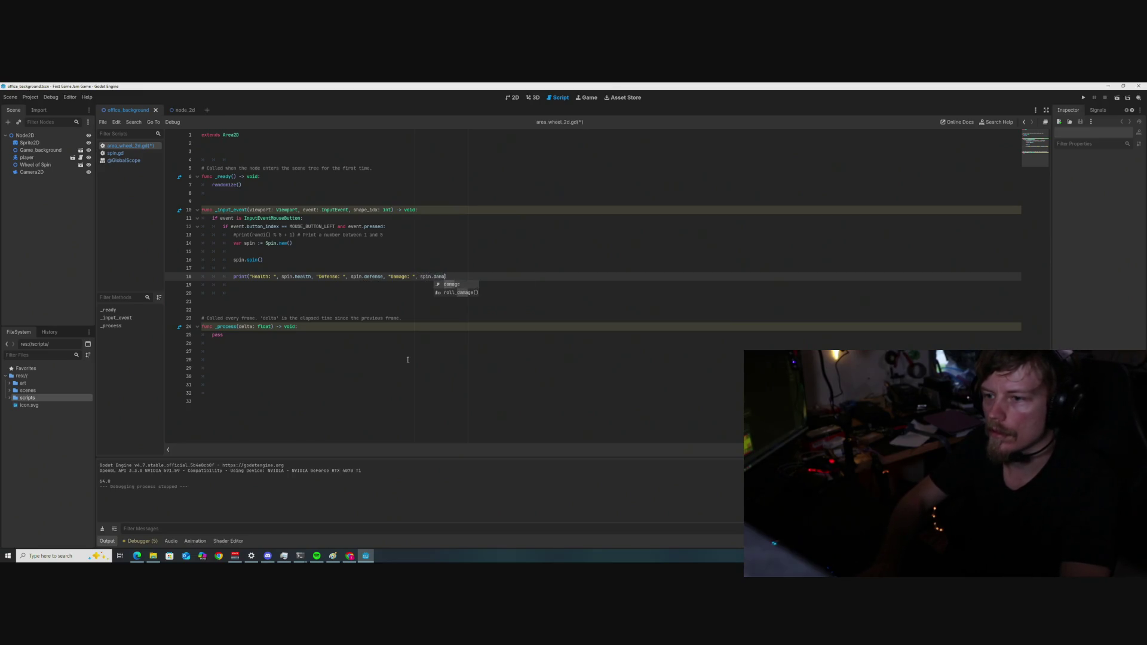
{"action": "key", "text": "Escape"}
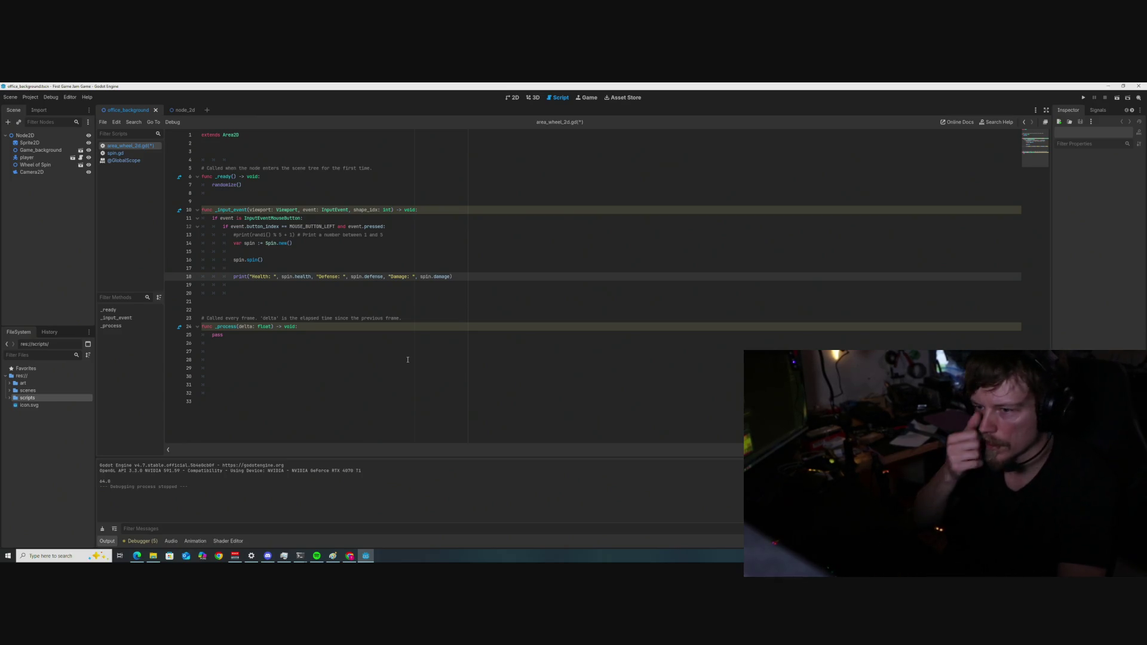
Save the wheel script and test-run the scene to check the printed values.
{"action": "key", "text": "ctrl+s"}
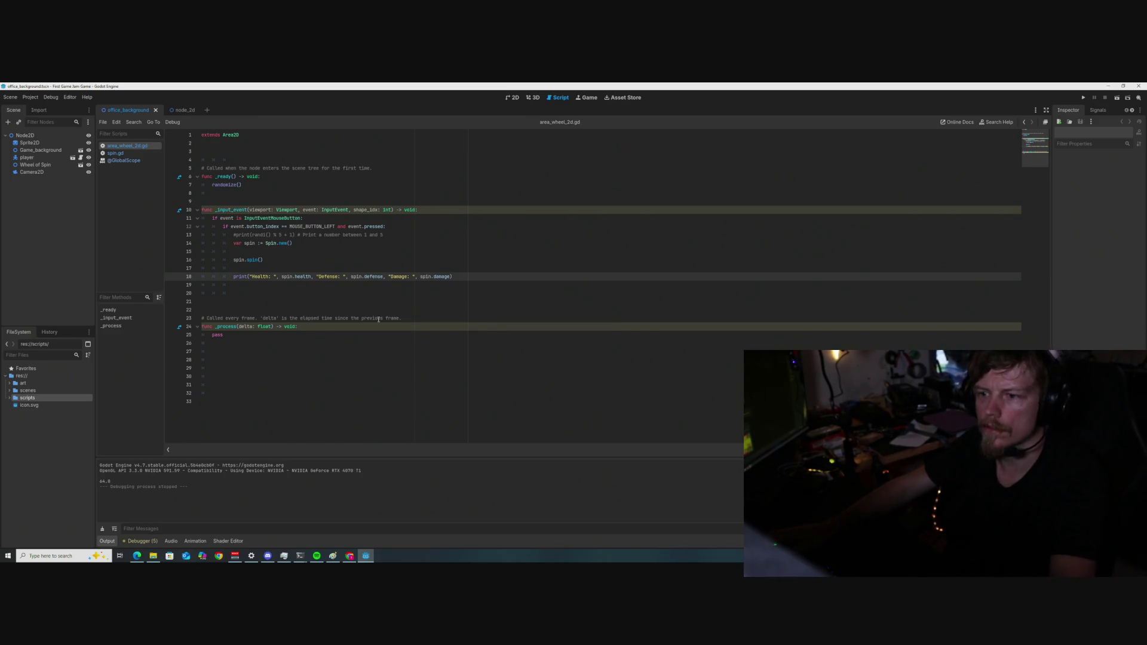
{"action": "left_click", "coordinate": [1117, 97]}
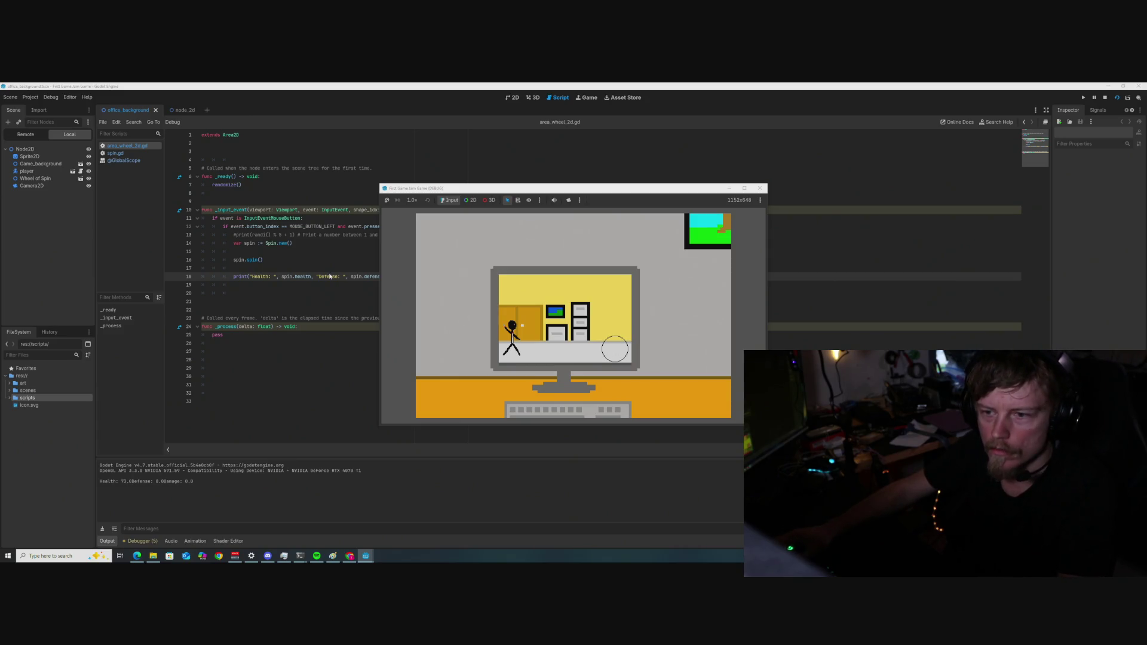
{"action": "left_click", "coordinate": [759, 188]}
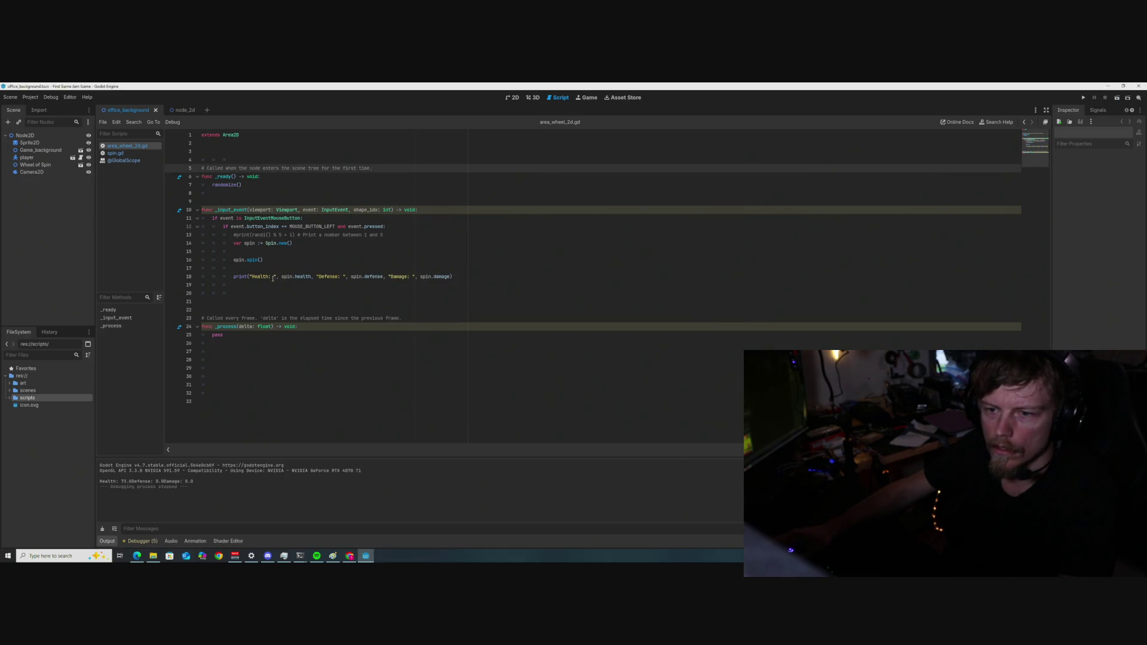
Add comma separators before the Defense and Damage labels and save area_wheel_2d.gd.
{"action": "left_click", "coordinate": [320, 276]}
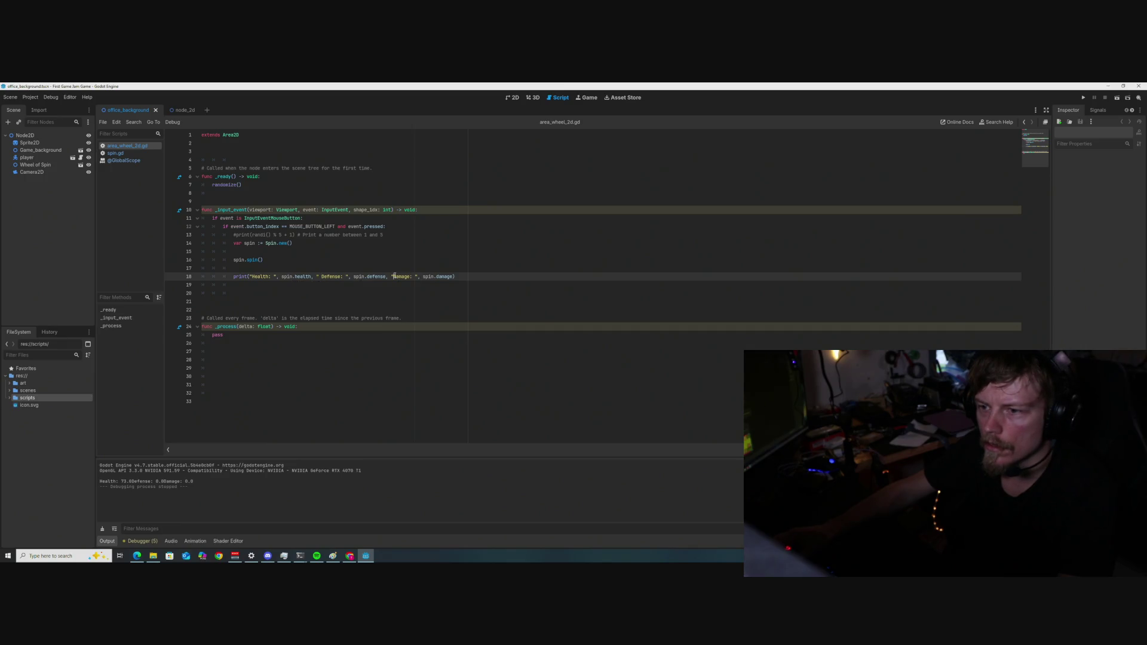
{"action": "left_click", "coordinate": [393, 276]}
{"action": "left_click", "coordinate": [450, 243]}
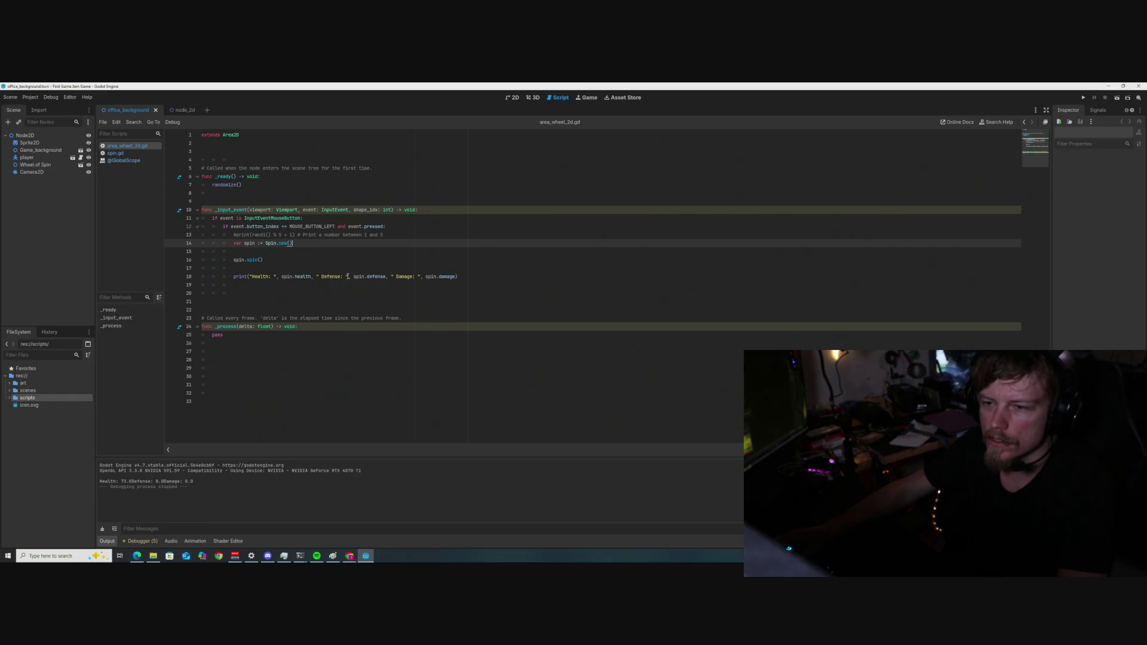
{"action": "left_click", "coordinate": [319, 276]}
{"action": "type", "text": ","}
{"action": "left_click", "coordinate": [393, 276]}
{"action": "type", "text": ","}
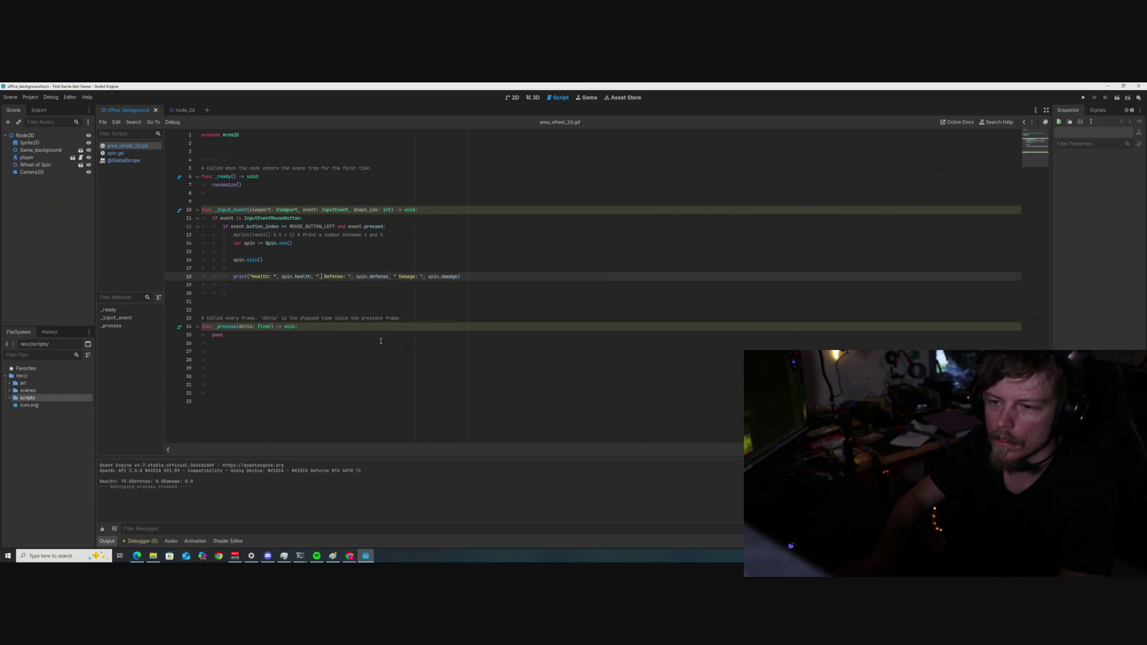
{"action": "left_click", "coordinate": [393, 276]}
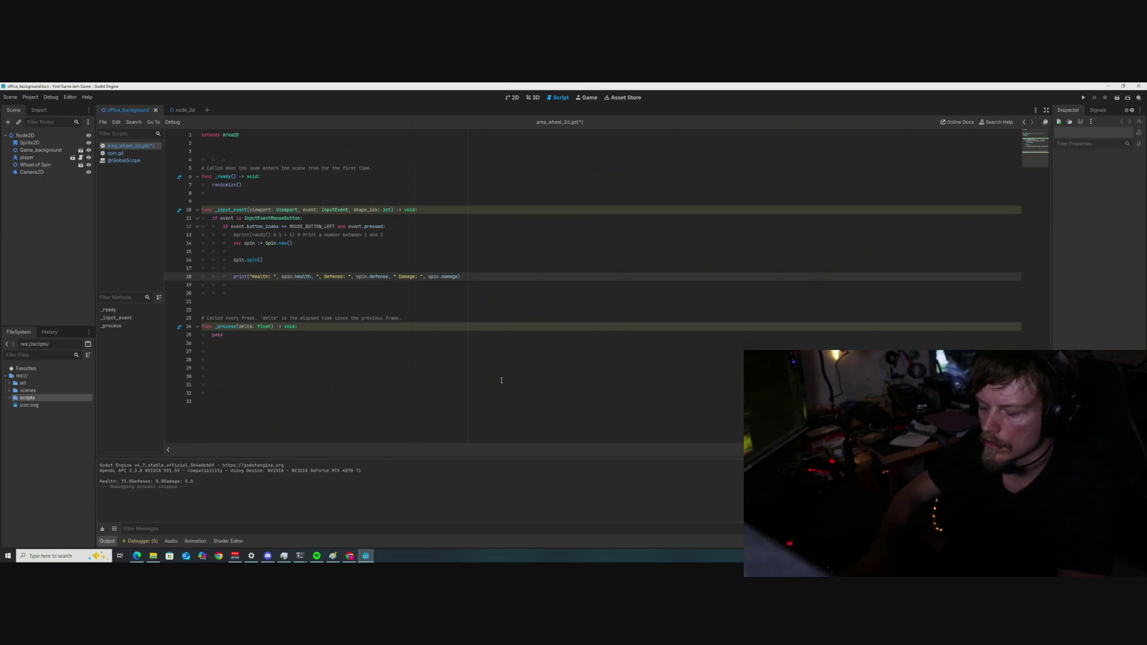
{"action": "type", "text": ","}
{"action": "left_click", "coordinate": [513, 251]}
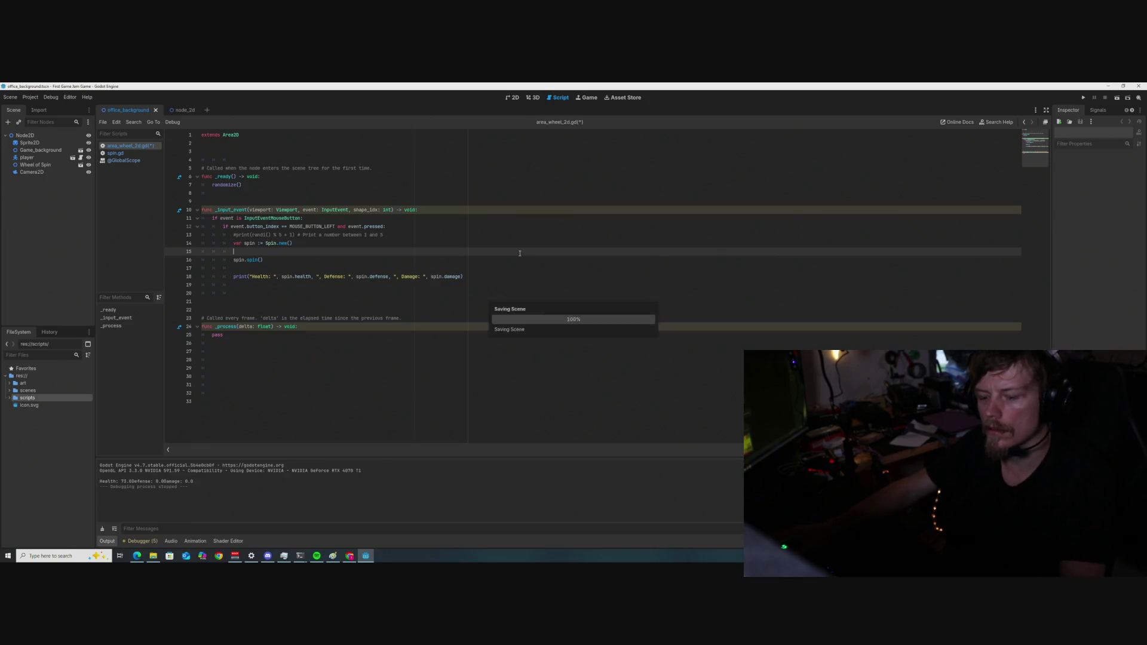
{"action": "left_click", "coordinate": [545, 235]}
{"action": "key", "text": "ctrl+s"}
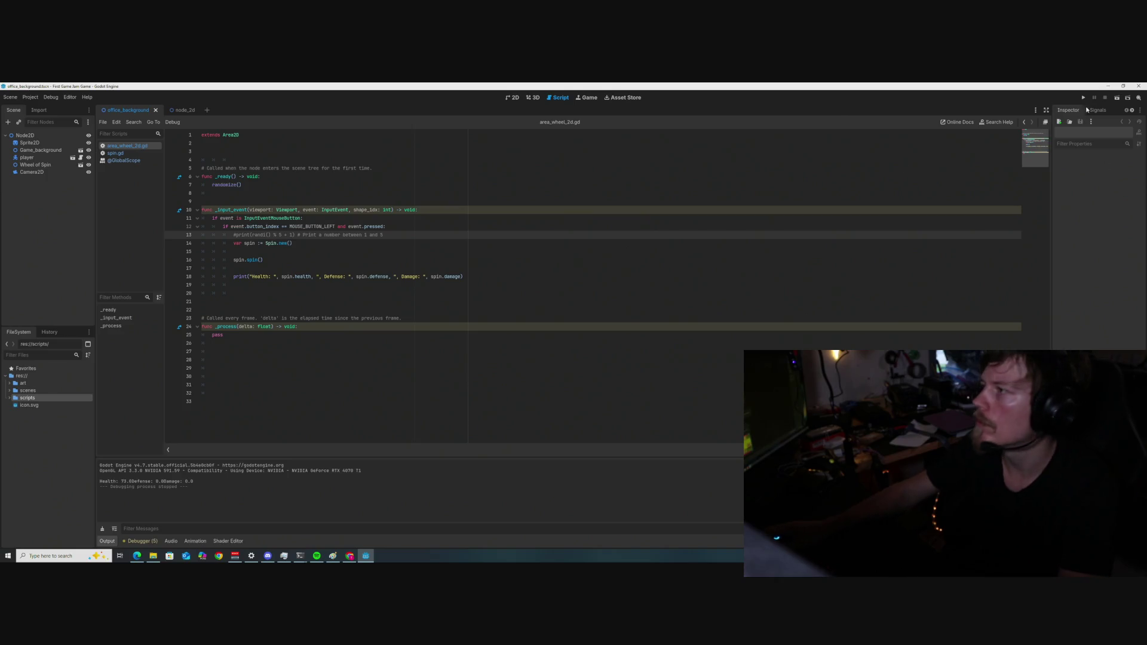
Run the scene with F6, spin the wheel many times, then stop; Defense and Damage stay 0.0.
{"action": "key", "text": "F6"}
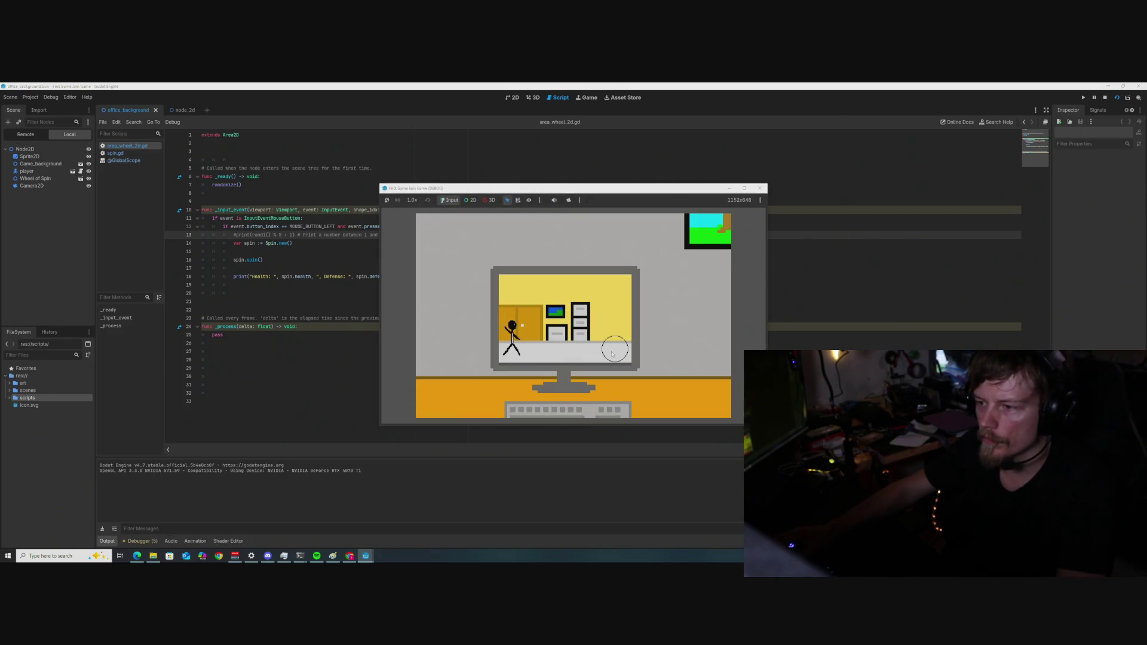
{"action": "left_click", "coordinate": [611, 354]}
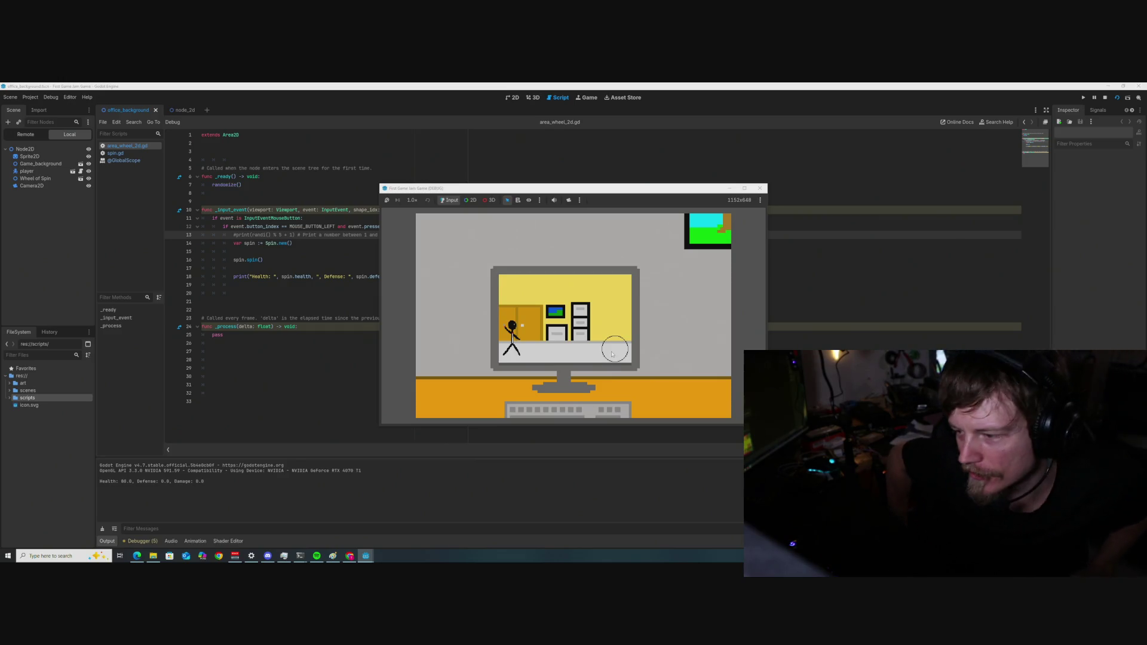
{"action": "left_click", "coordinate": [612, 354]}
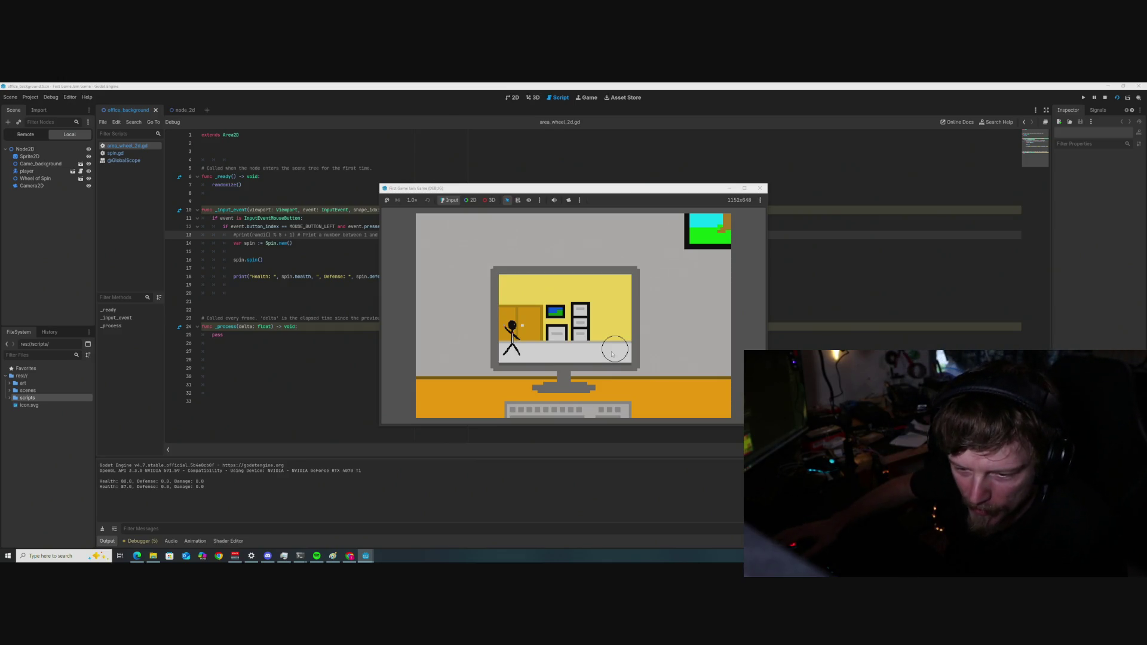
{"action": "double_click", "coordinate": [612, 354]}
{"action": "double_click", "coordinate": [612, 354]}
{"action": "double_click", "coordinate": [613, 355]}
{"action": "left_click", "coordinate": [612, 354]}
{"action": "double_click", "coordinate": [613, 355]}
{"action": "left_click", "coordinate": [613, 354]}
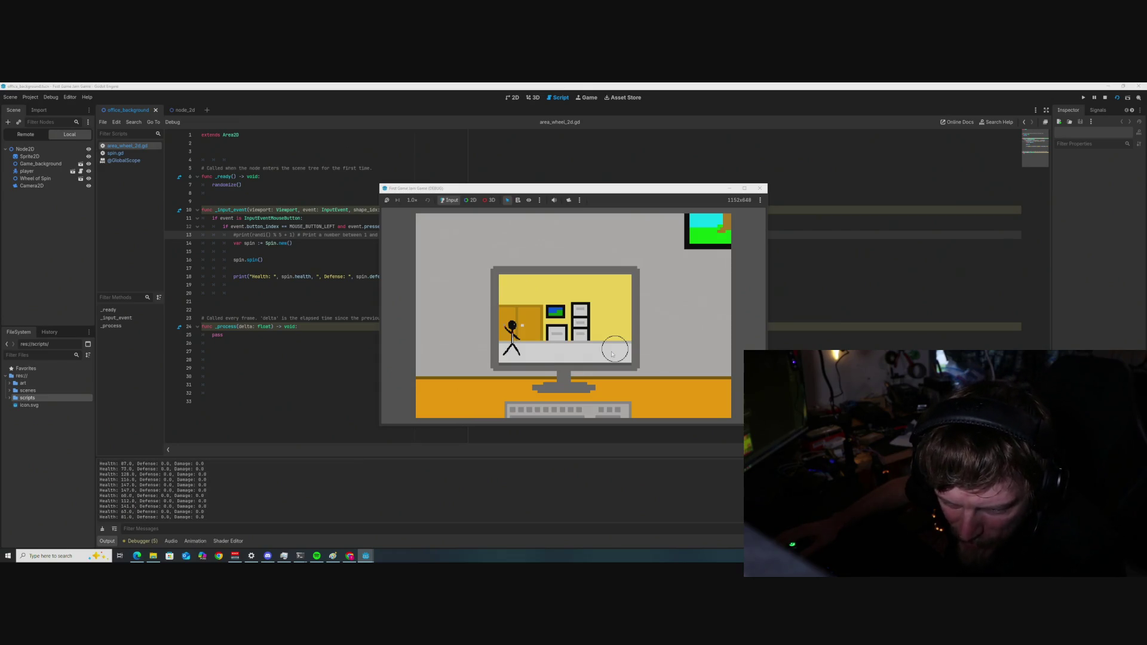
{"action": "double_click", "coordinate": [613, 354]}
{"action": "double_click", "coordinate": [612, 354]}
{"action": "double_click", "coordinate": [616, 353]}
{"action": "double_click", "coordinate": [615, 352]}
{"action": "left_click", "coordinate": [615, 353]}
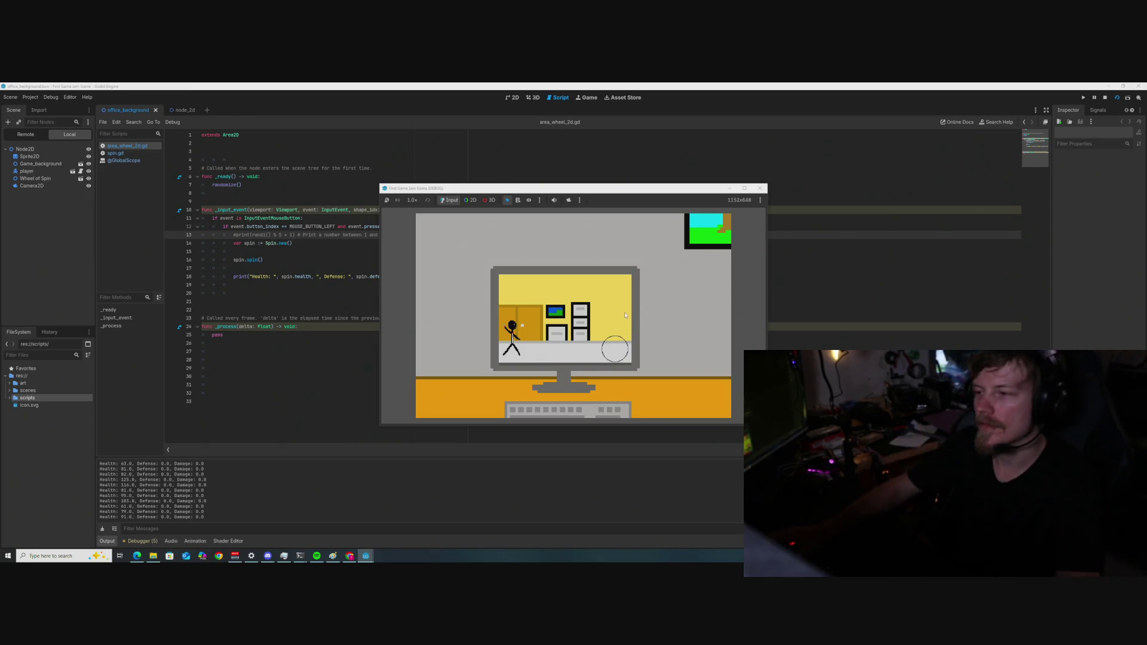
{"action": "left_click", "coordinate": [759, 188]}
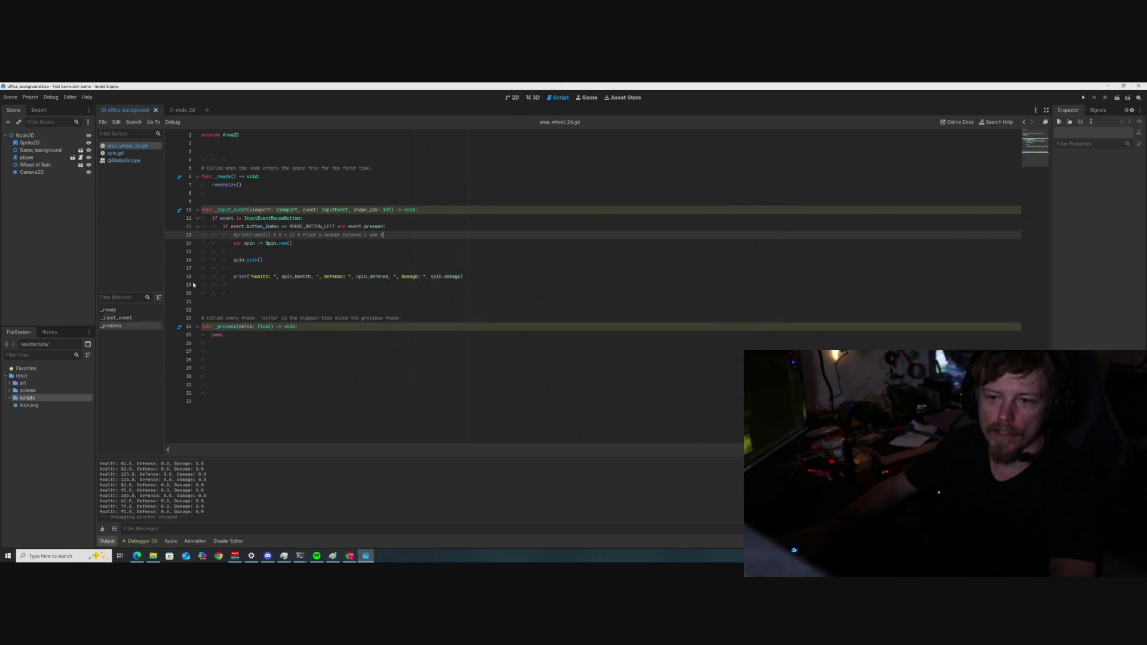
Change the defense and damage formulas on lines 43 and 47 to divide by 10, then save.
{"action": "left_click", "coordinate": [116, 152]}
{"action": "scroll", "coordinate": [290, 322], "scroll_direction": "down", "scroll_amount": 1}
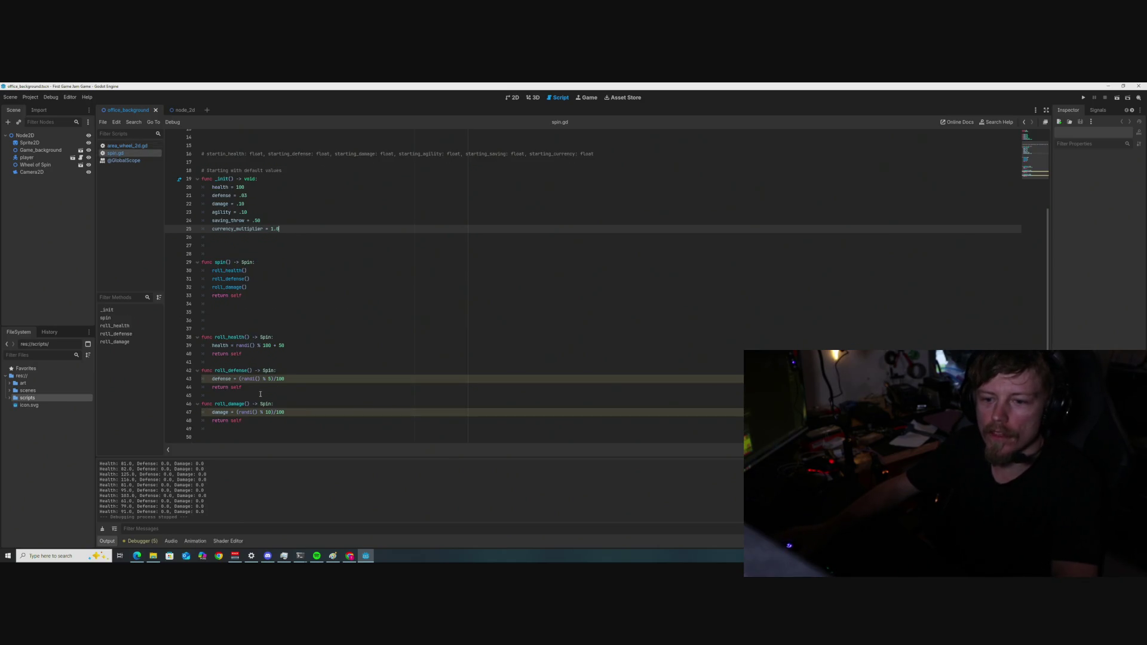
{"action": "left_click_drag", "start_coordinate": [240, 378], "coordinate": [273, 379]}
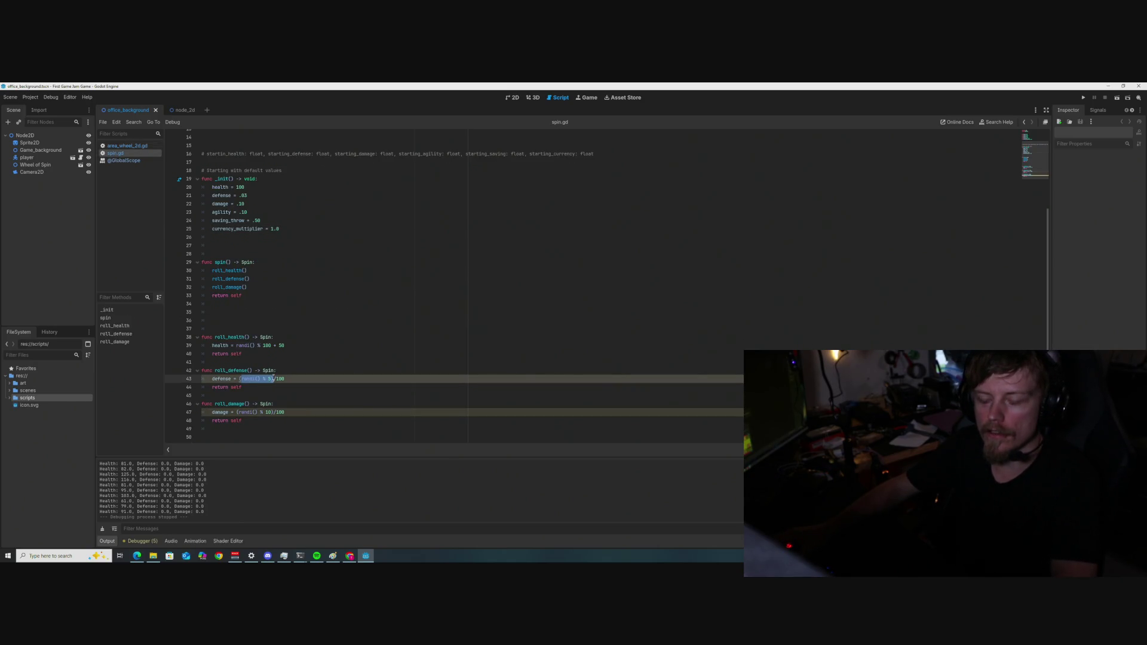
{"action": "left_click", "coordinate": [273, 378]}
{"action": "type", "text": "0"}
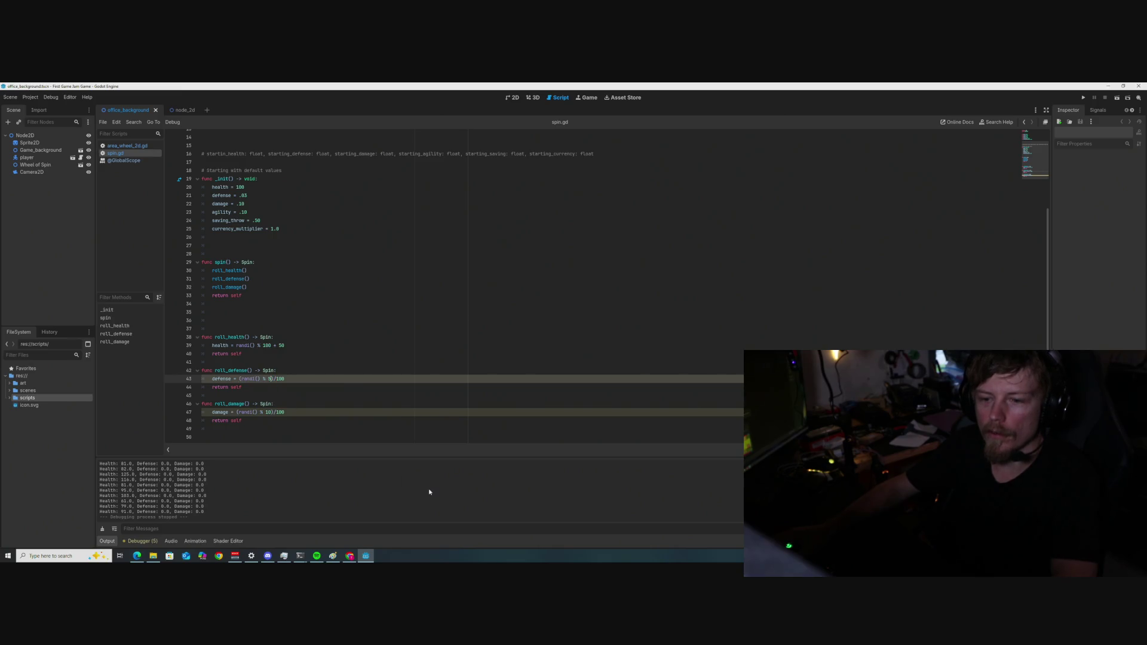
{"action": "type", "text": "1"}
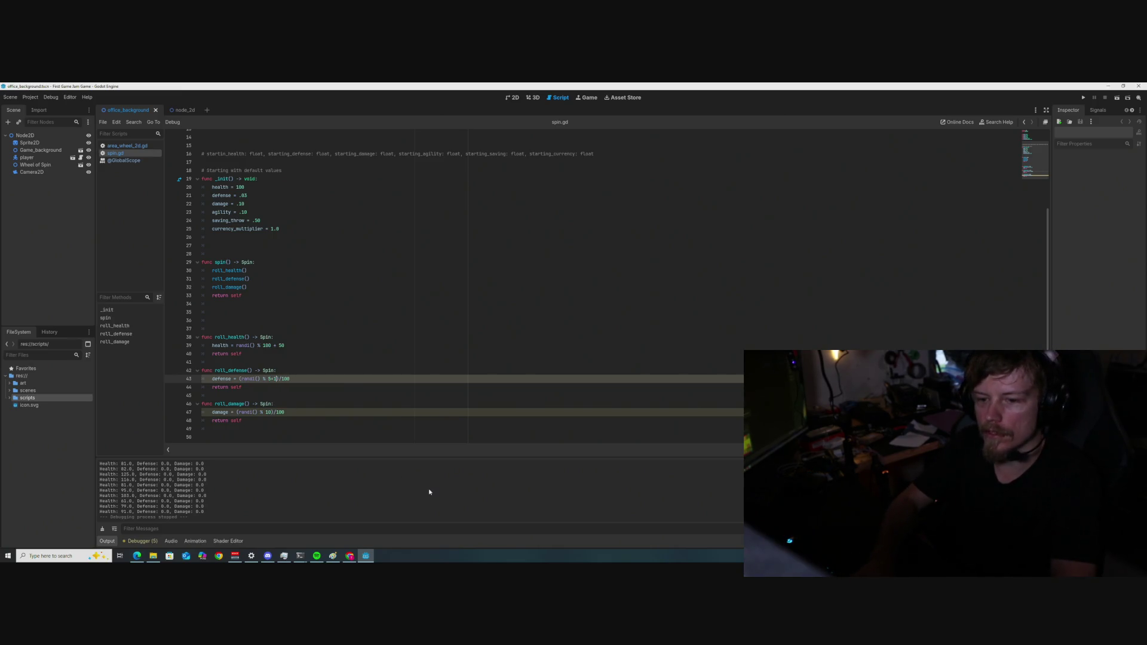
{"action": "left_click", "coordinate": [272, 412]}
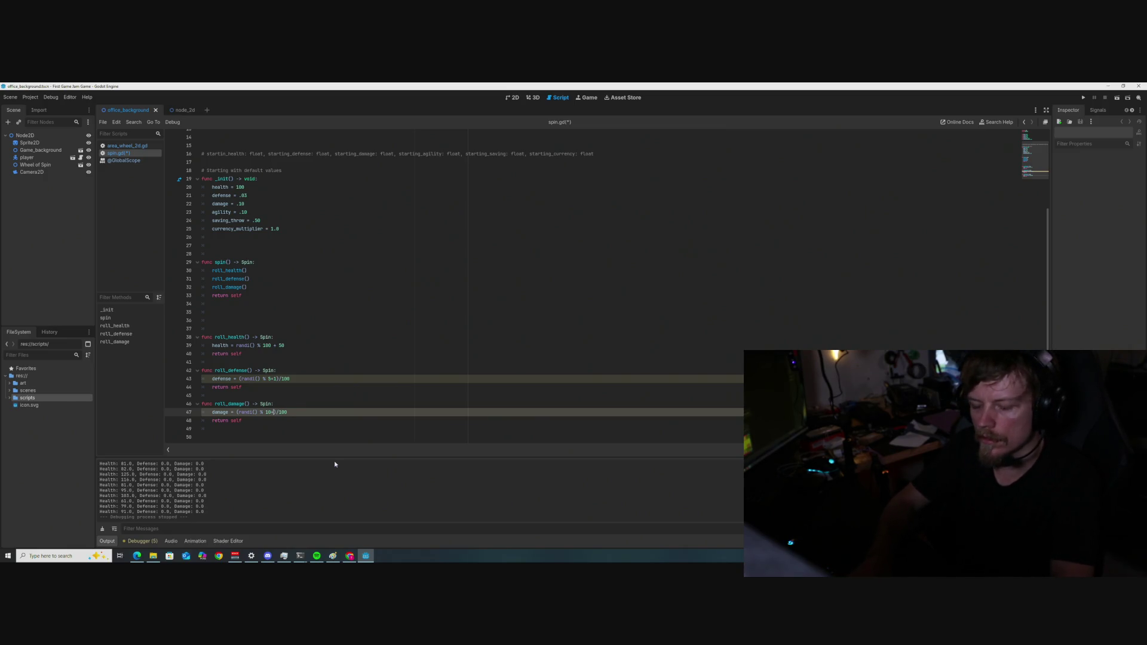
{"action": "type", "text": "+1"}
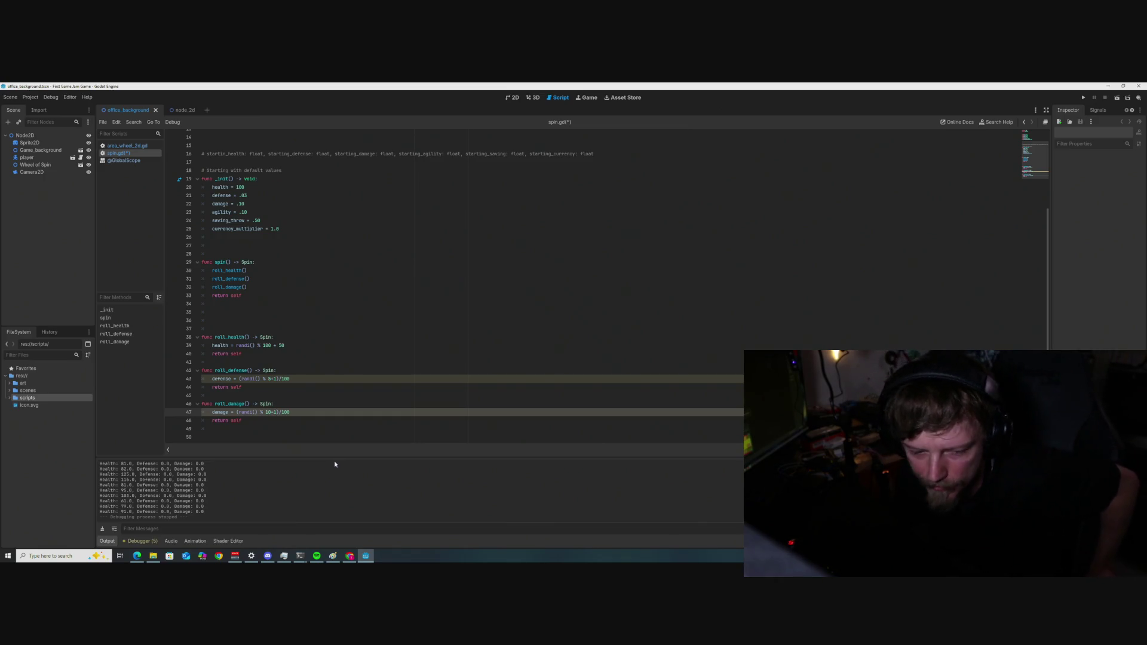
{"action": "left_click", "coordinate": [298, 411]}
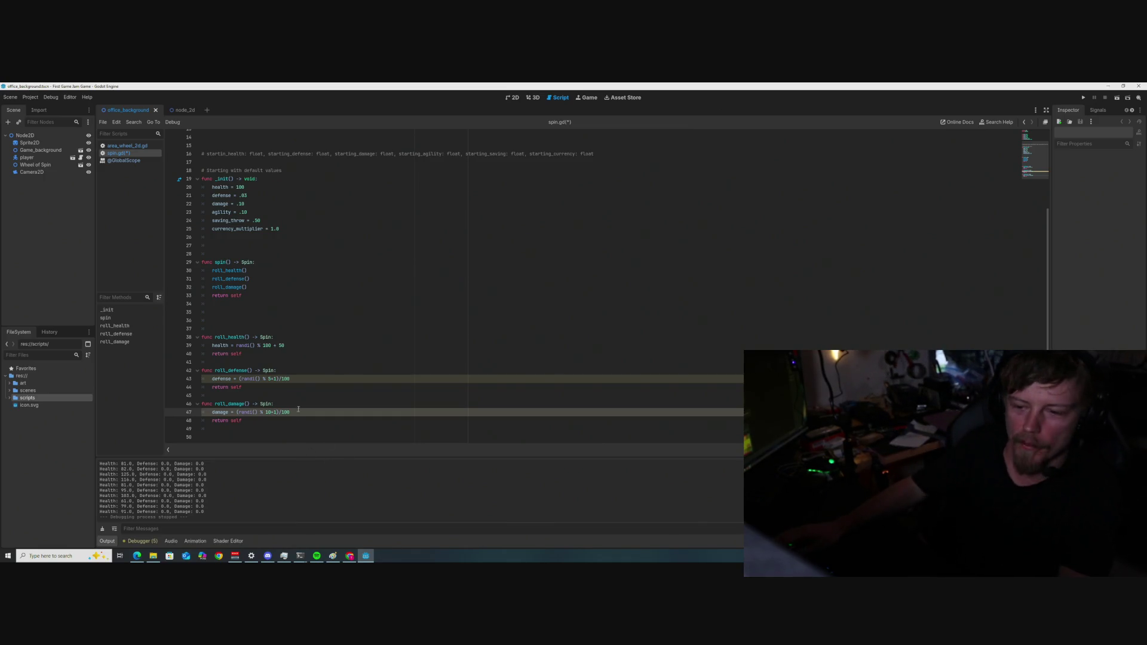
{"action": "key", "text": "BackSpace"}
{"action": "left_click", "coordinate": [298, 378]}
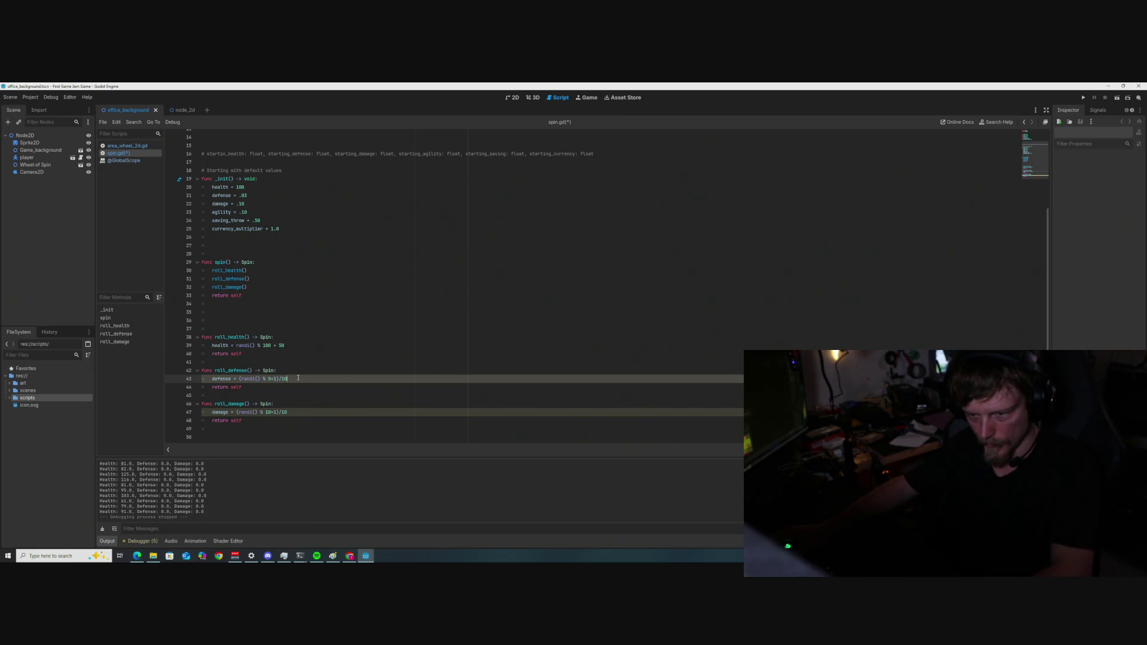
{"action": "key", "text": "ctrl+s"}
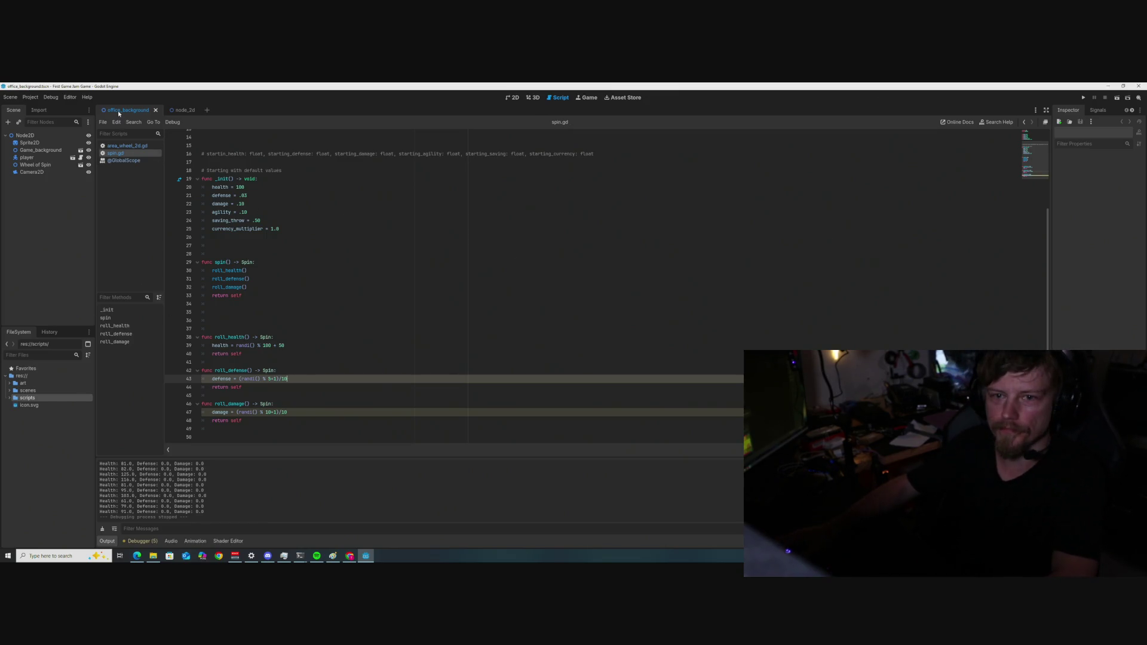
Run the current scene, spin the wheel repeatedly, then stop; Damage occasionally reaches 1.0.
{"action": "left_click", "coordinate": [1116, 98]}
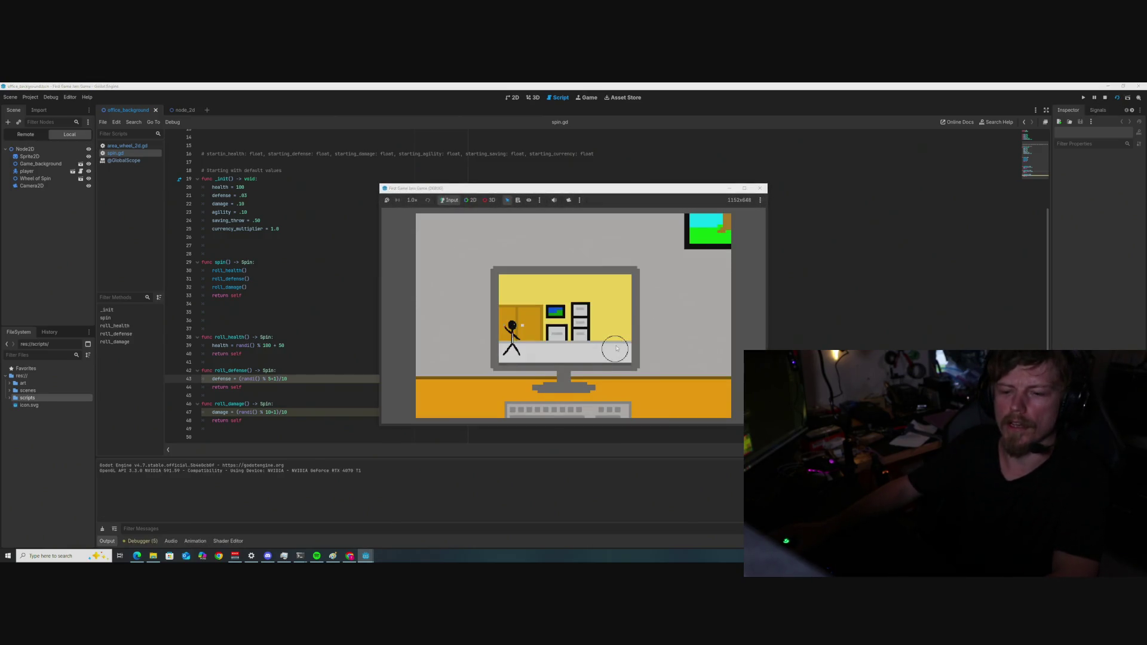
{"action": "left_click", "coordinate": [616, 348]}
{"action": "left_click", "coordinate": [616, 349]}
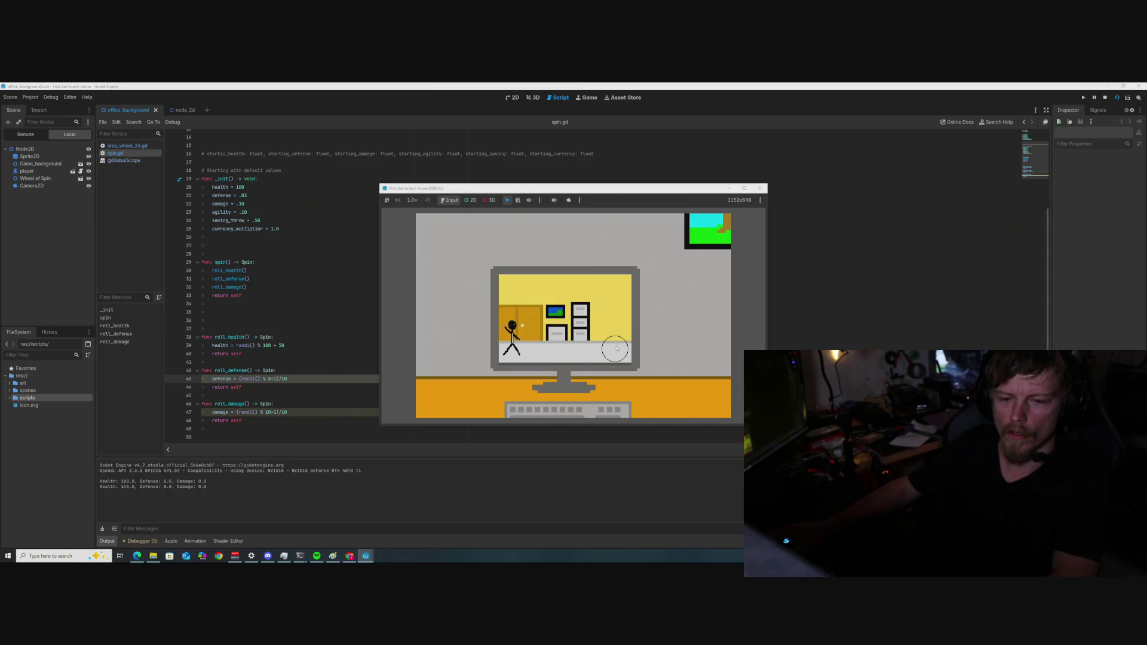
{"action": "double_click", "coordinate": [617, 349]}
{"action": "left_click", "coordinate": [616, 348]}
{"action": "double_click", "coordinate": [617, 348]}
{"action": "double_click", "coordinate": [616, 349]}
{"action": "left_click", "coordinate": [617, 349]}
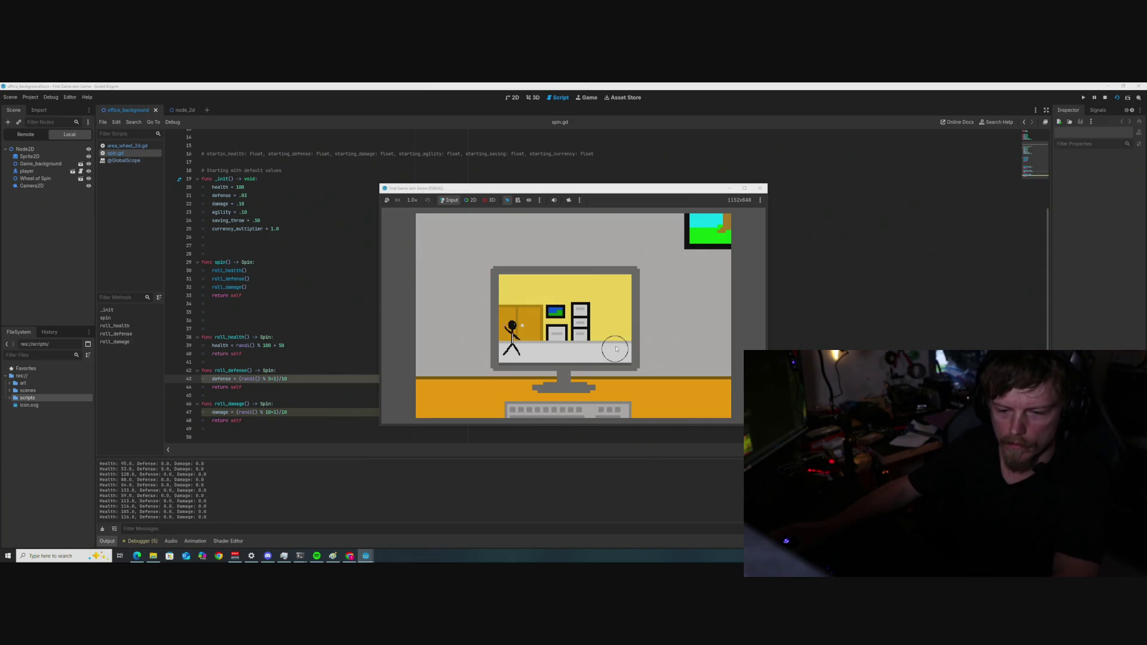
{"action": "double_click", "coordinate": [616, 348]}
{"action": "double_click", "coordinate": [616, 348]}
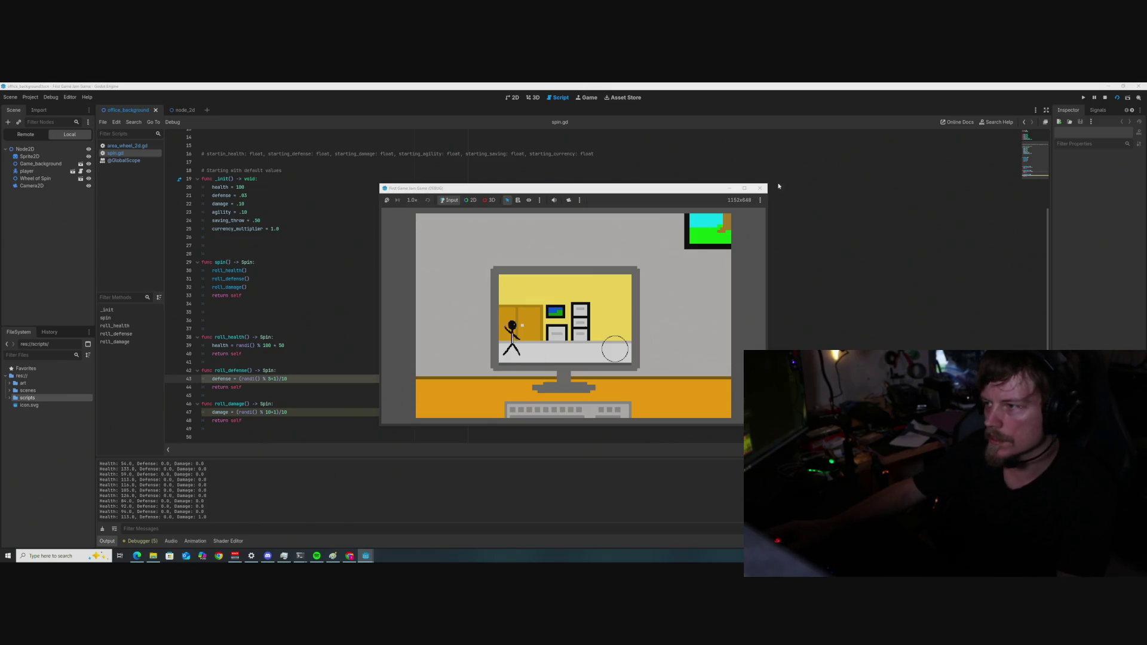
{"action": "left_click", "coordinate": [759, 189]}
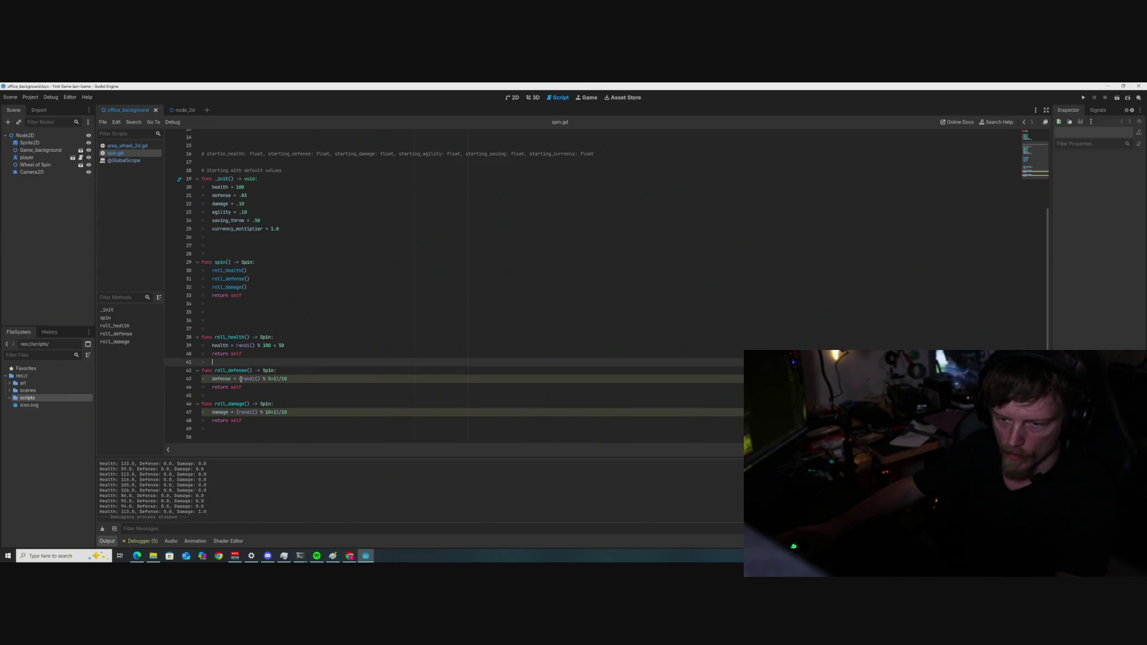
{"action": "mouse_move", "coordinate": [240, 379]}
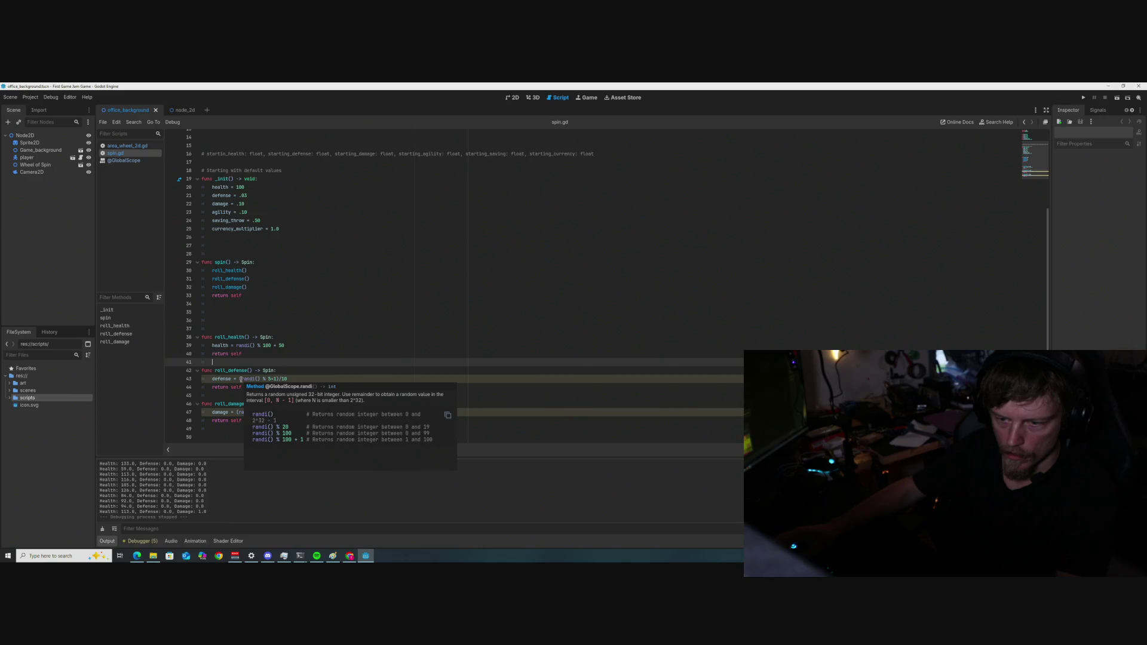
{"action": "left_click", "coordinate": [445, 344]}
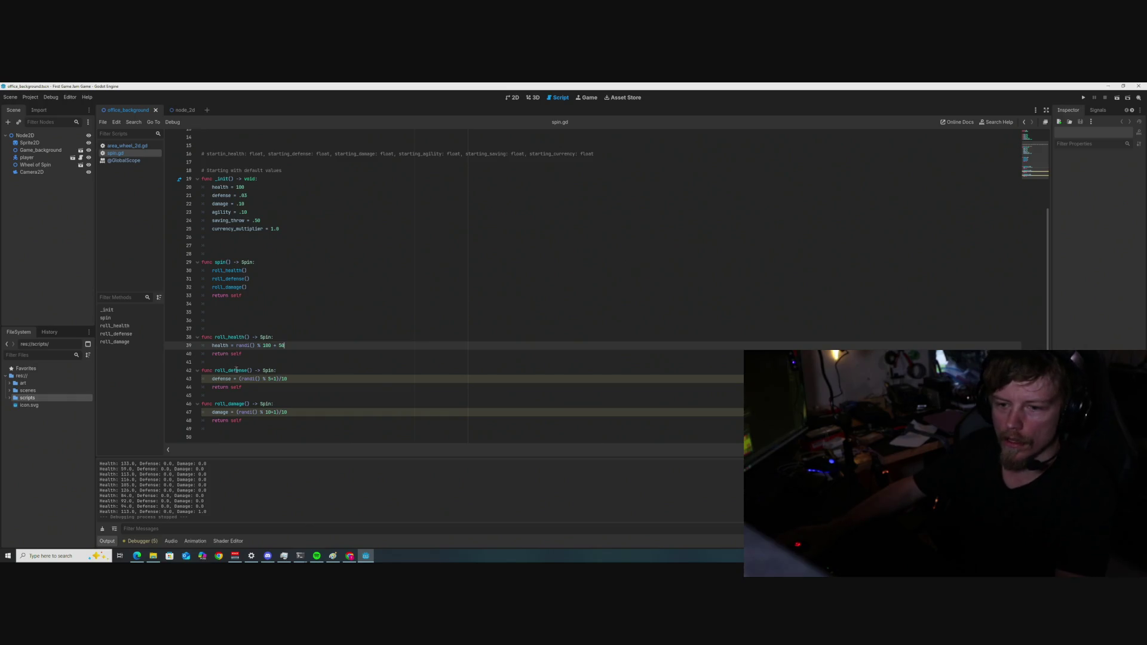
{"action": "left_click", "coordinate": [249, 380]}
{"action": "right_click", "coordinate": [251, 381]}
{"action": "left_click", "coordinate": [275, 486]}
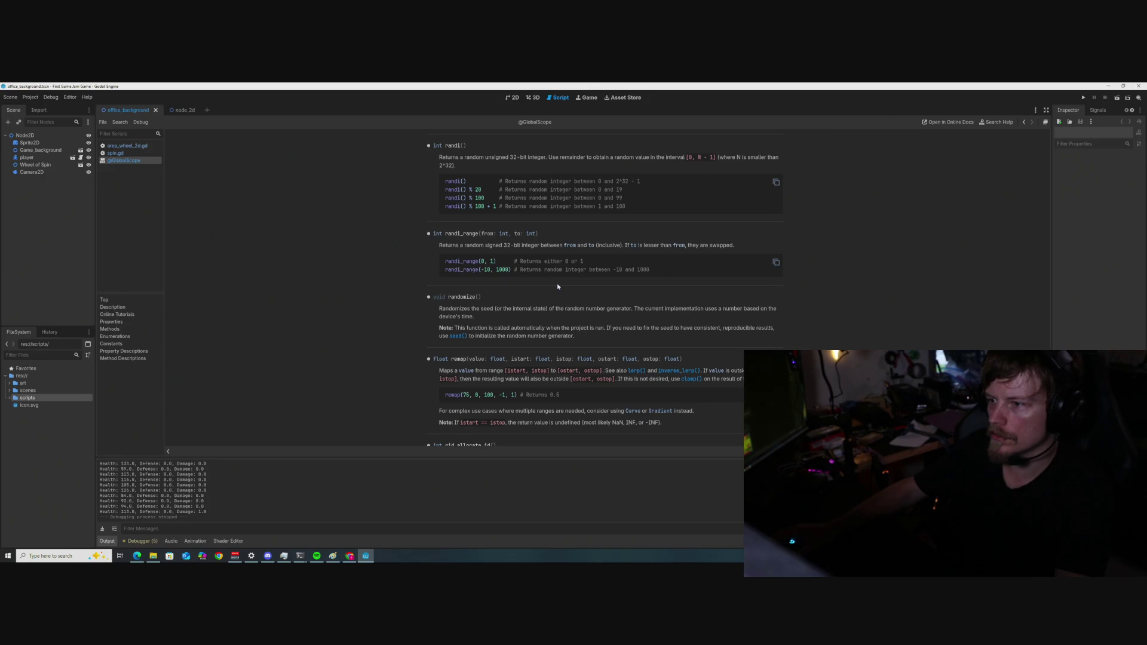
{"action": "scroll", "coordinate": [538, 275], "scroll_direction": "down", "scroll_amount": 2}
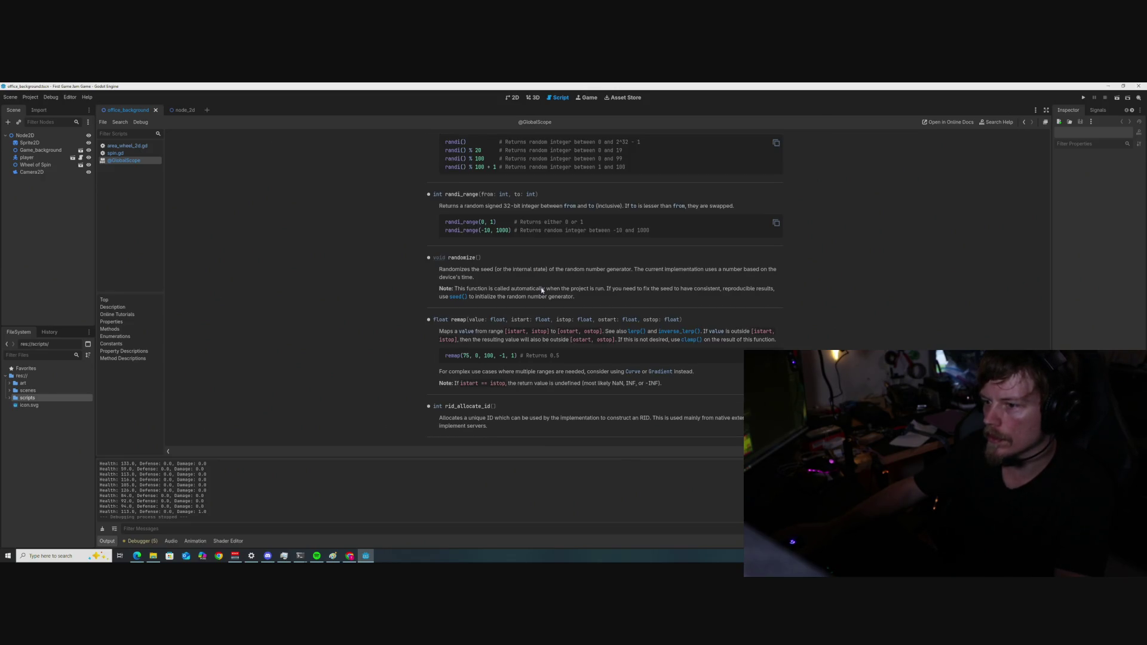
{"action": "scroll", "coordinate": [542, 290], "scroll_direction": "down", "scroll_amount": 3}
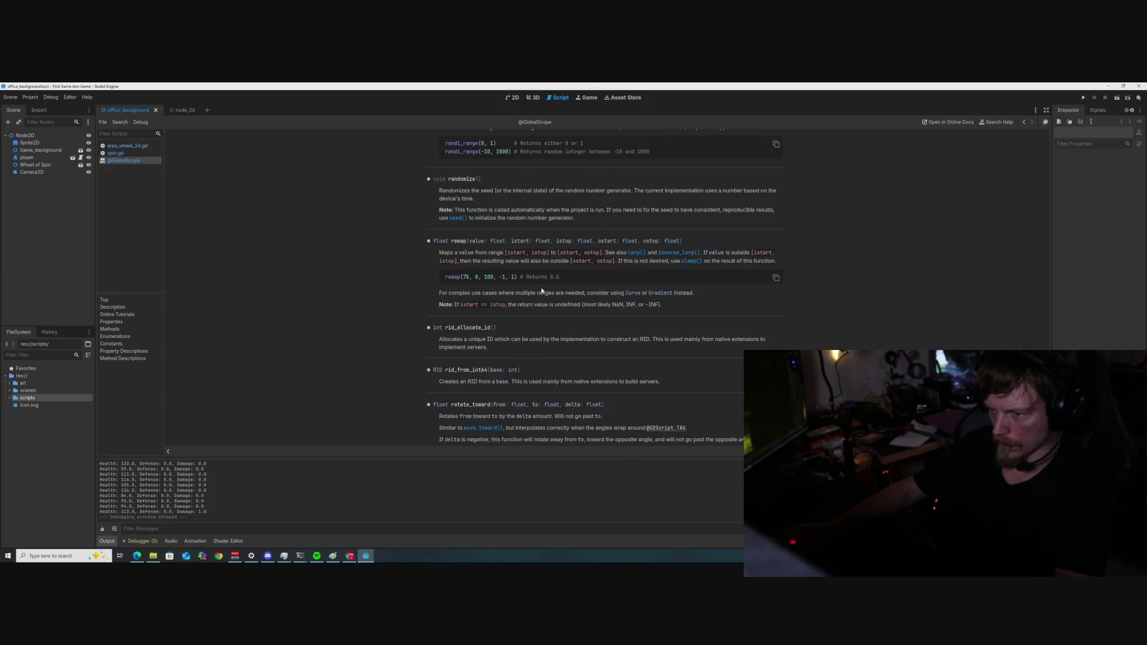
{"action": "scroll", "coordinate": [541, 290], "scroll_direction": "down", "scroll_amount": 3}
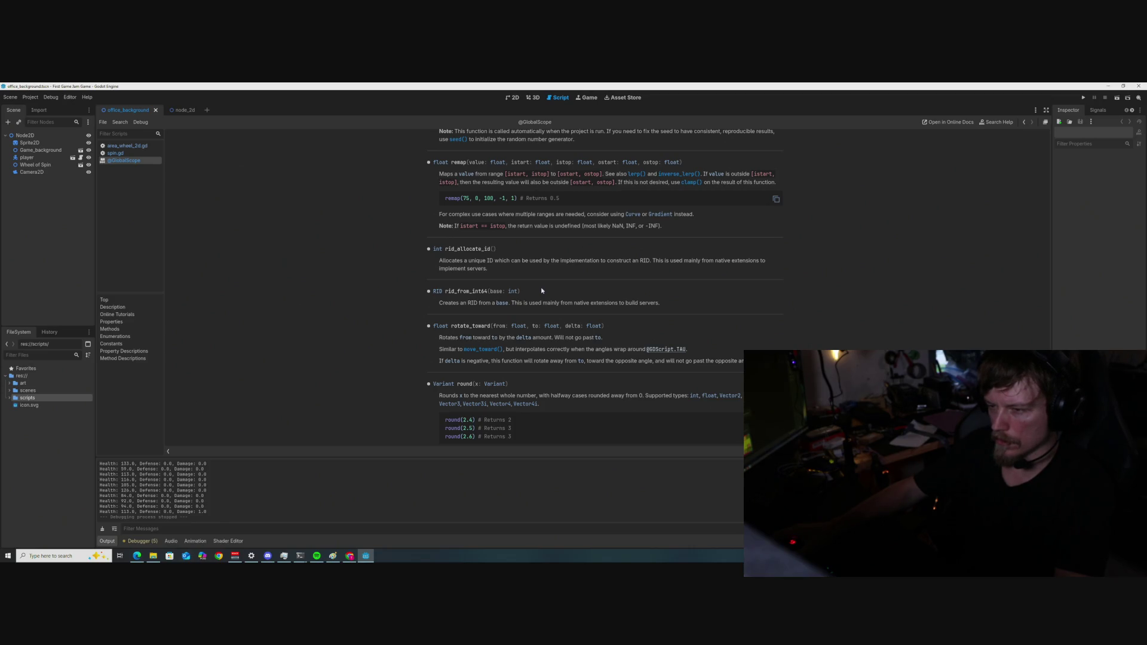
{"action": "scroll", "coordinate": [542, 290], "scroll_direction": "up", "scroll_amount": 3}
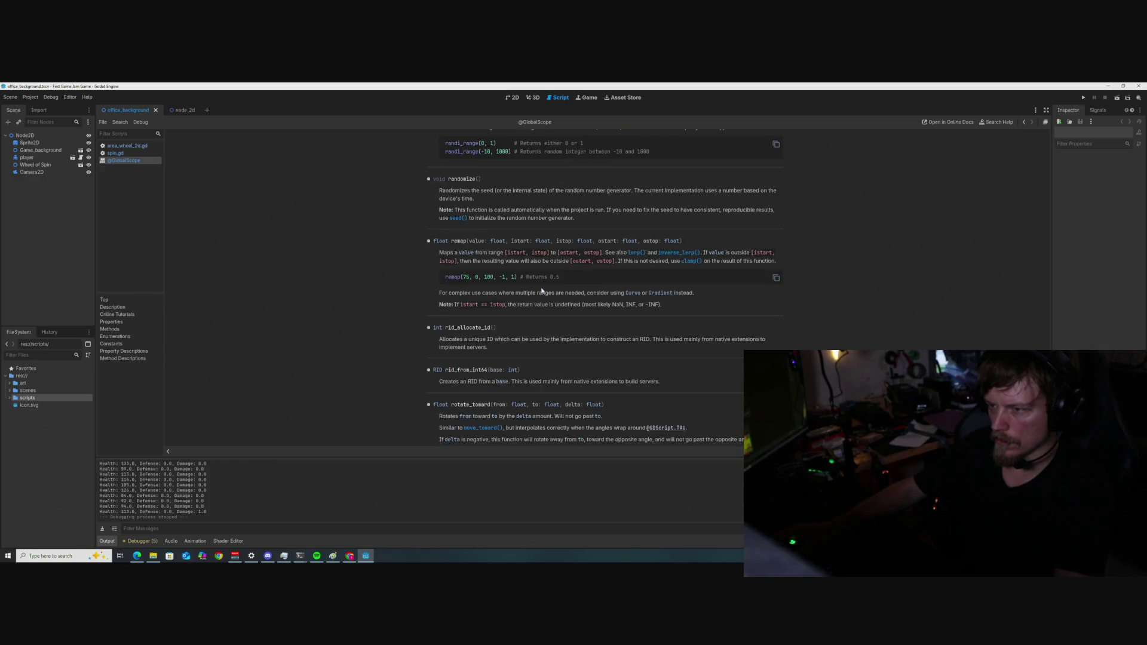
{"action": "scroll", "coordinate": [406, 272], "scroll_direction": "up", "scroll_amount": 3}
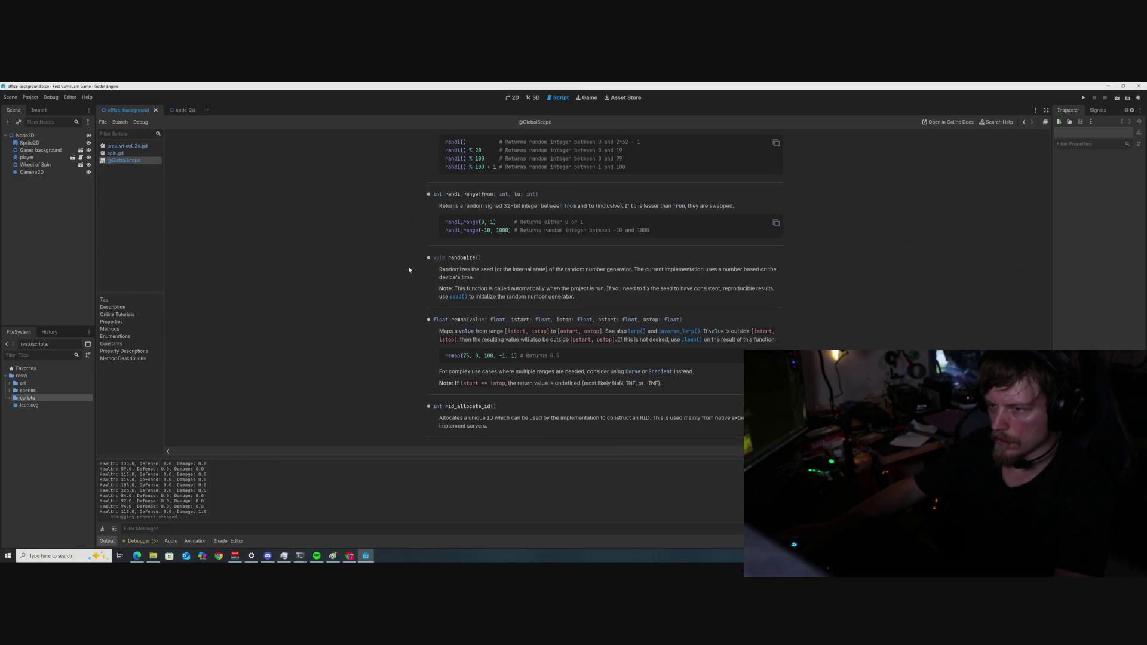
{"action": "scroll", "coordinate": [408, 269], "scroll_direction": "up", "scroll_amount": 1}
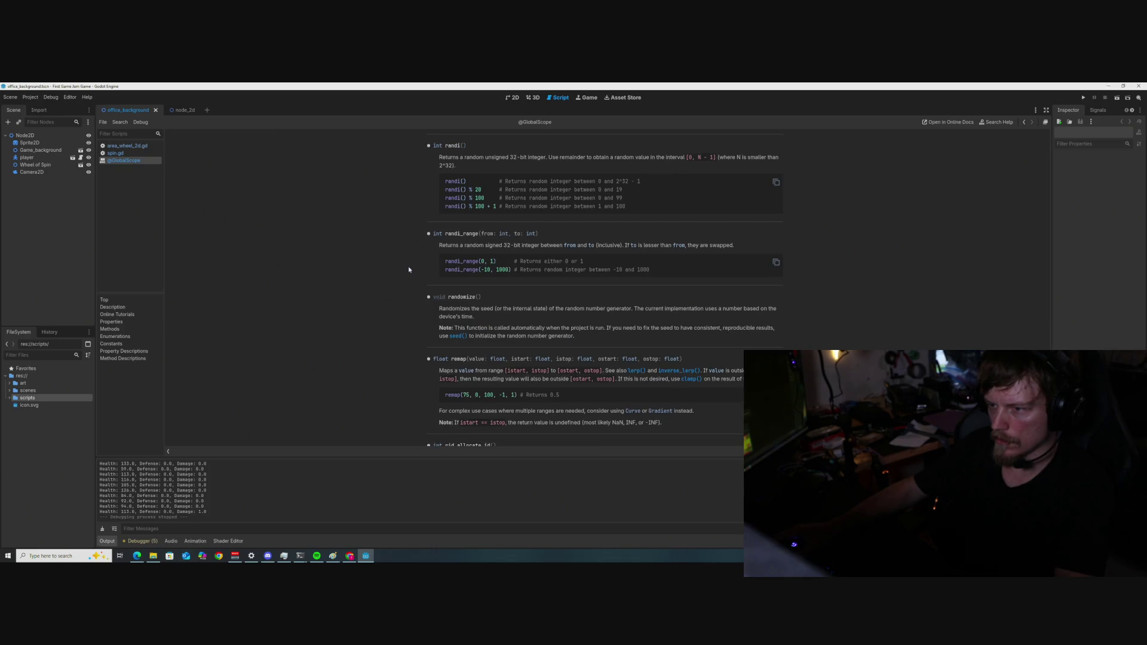
{"action": "scroll", "coordinate": [409, 270], "scroll_direction": "up", "scroll_amount": 1}
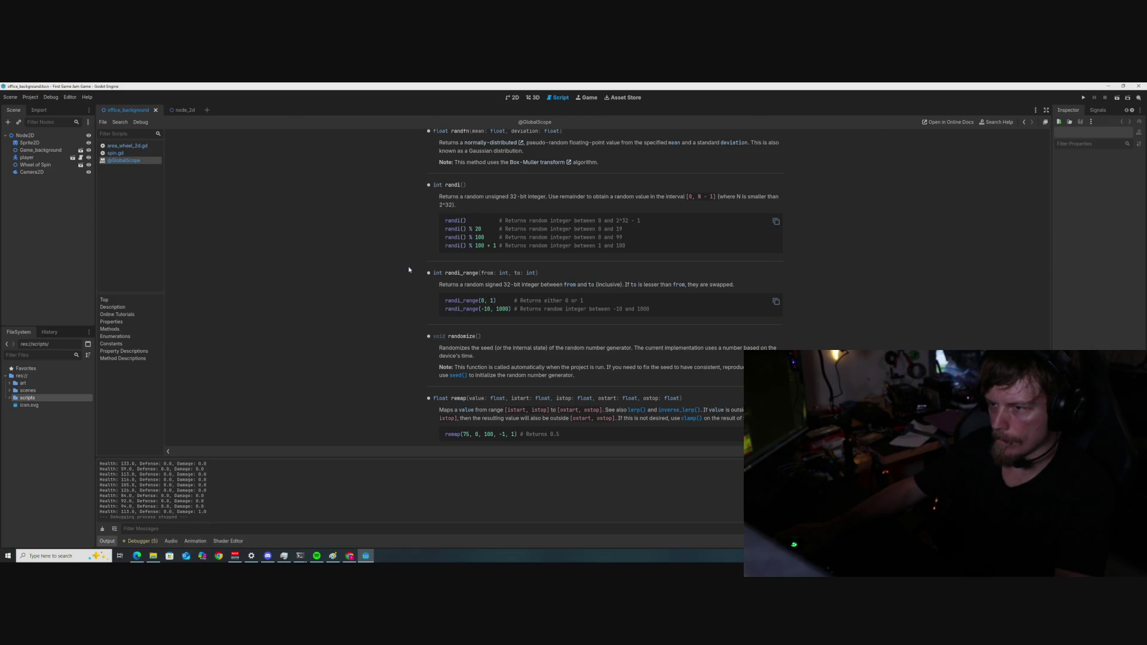
{"action": "scroll", "coordinate": [409, 270], "scroll_direction": "up", "scroll_amount": 2}
{"action": "scroll", "coordinate": [409, 269], "scroll_direction": "up", "scroll_amount": 1}
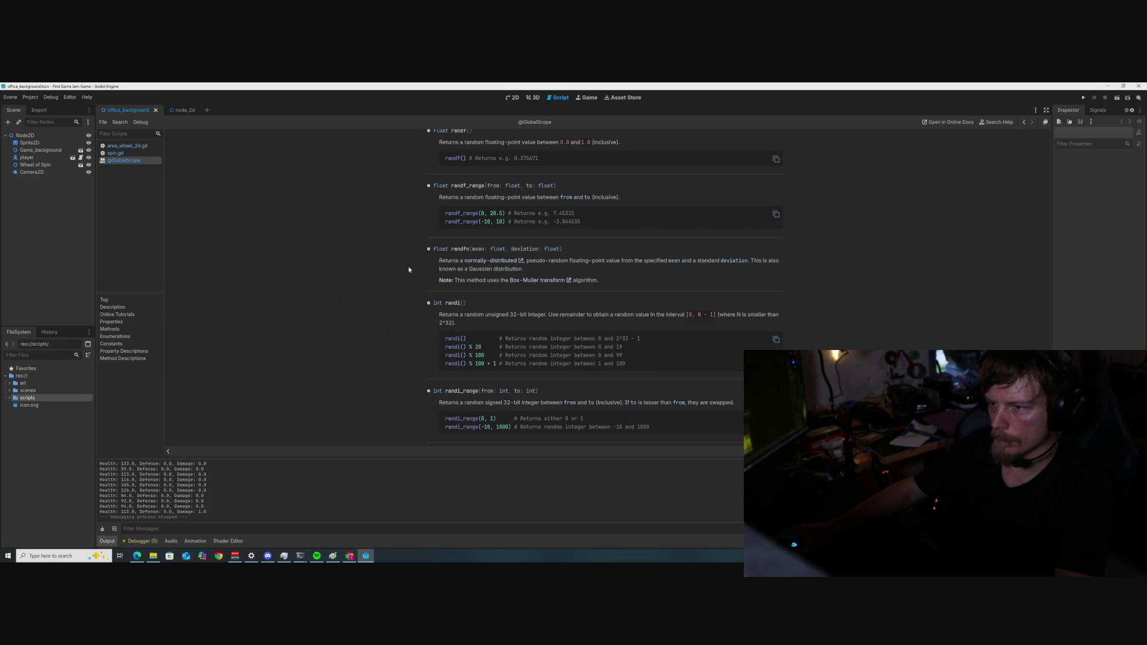
{"action": "left_click_drag", "start_coordinate": [524, 269], "coordinate": [466, 269]}
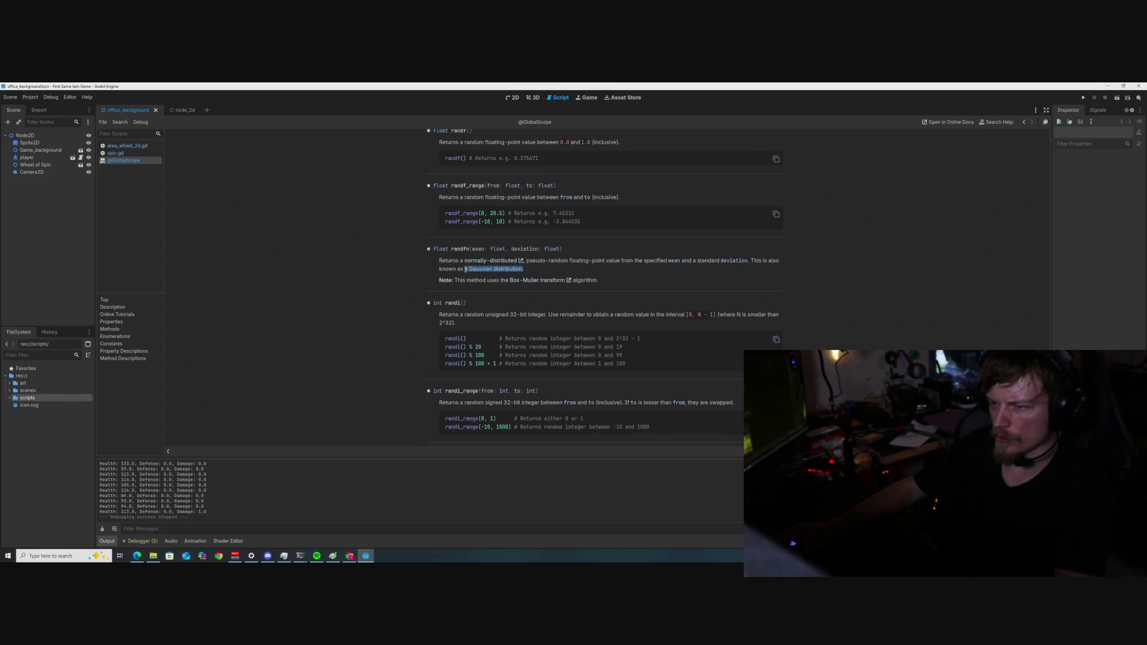
{"action": "scroll", "coordinate": [432, 264], "scroll_direction": "up", "scroll_amount": 1}
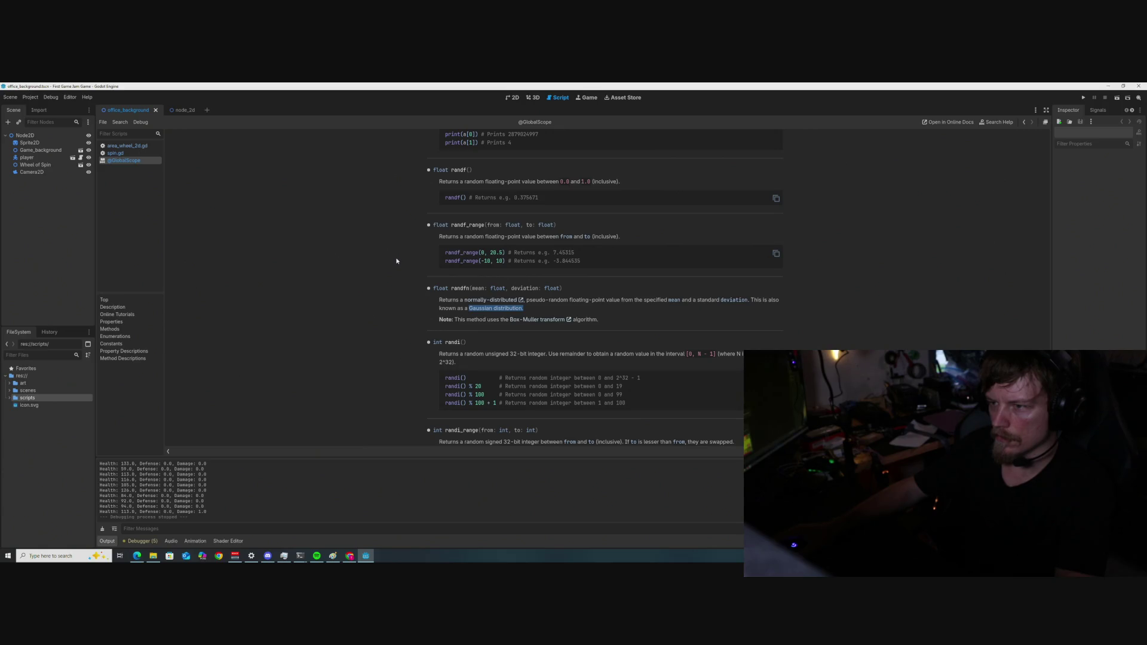
{"action": "left_click_drag", "start_coordinate": [580, 261], "coordinate": [442, 251]}
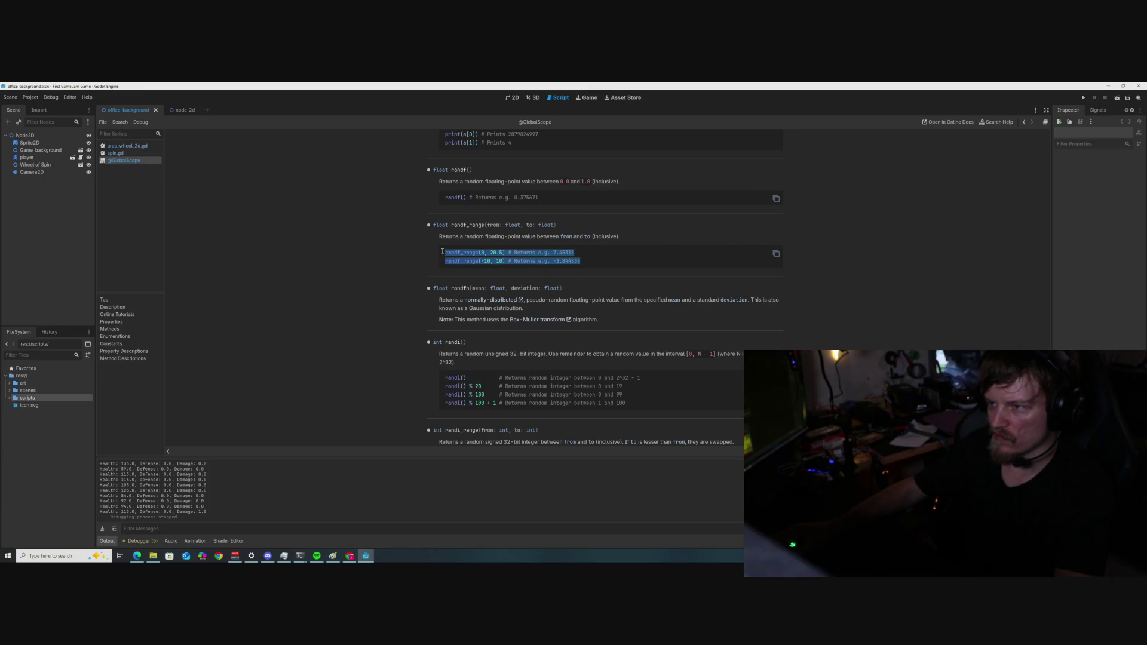
{"action": "left_click_drag", "start_coordinate": [620, 181], "coordinate": [438, 185]}
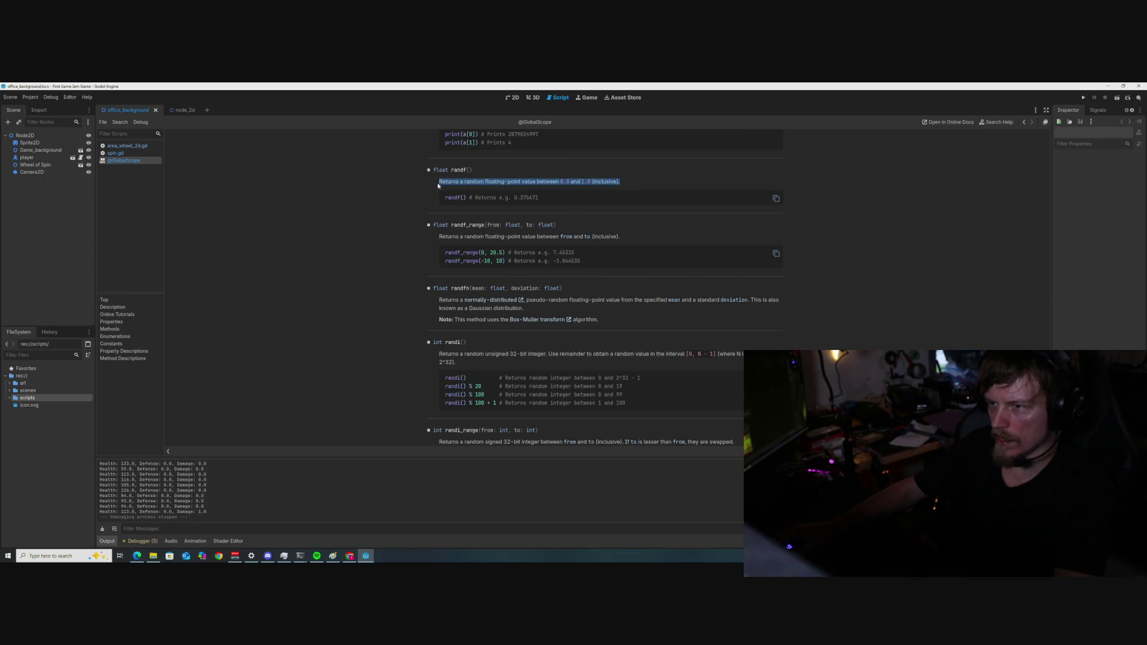
{"action": "scroll", "coordinate": [391, 223], "scroll_direction": "up", "scroll_amount": 1}
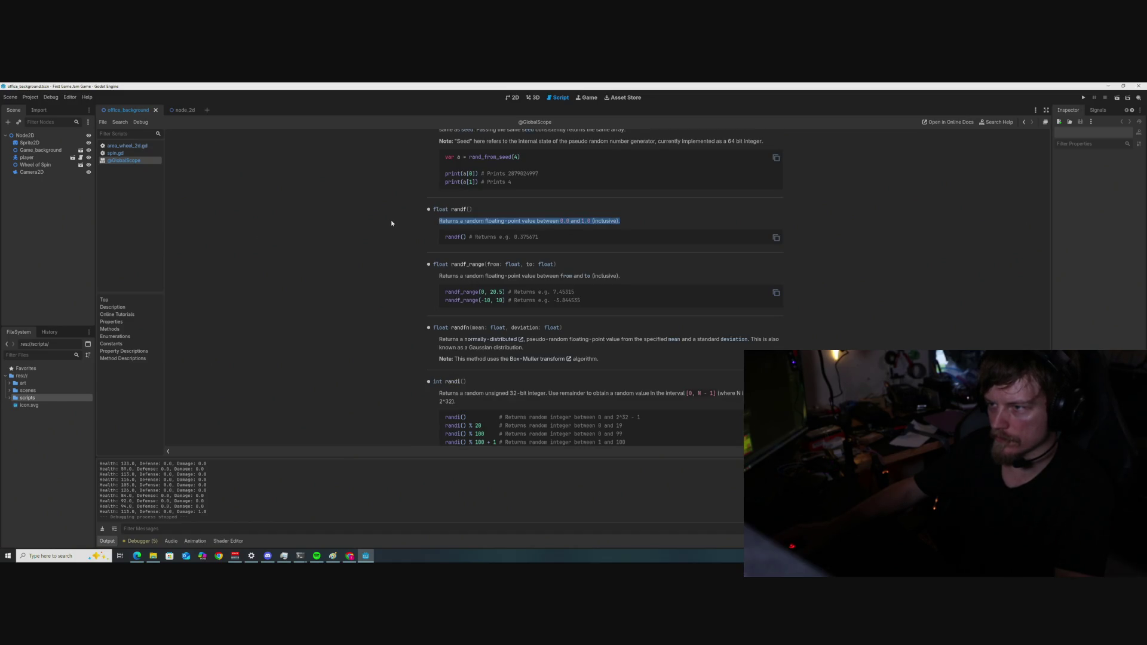
{"action": "left_click", "coordinate": [500, 223]}
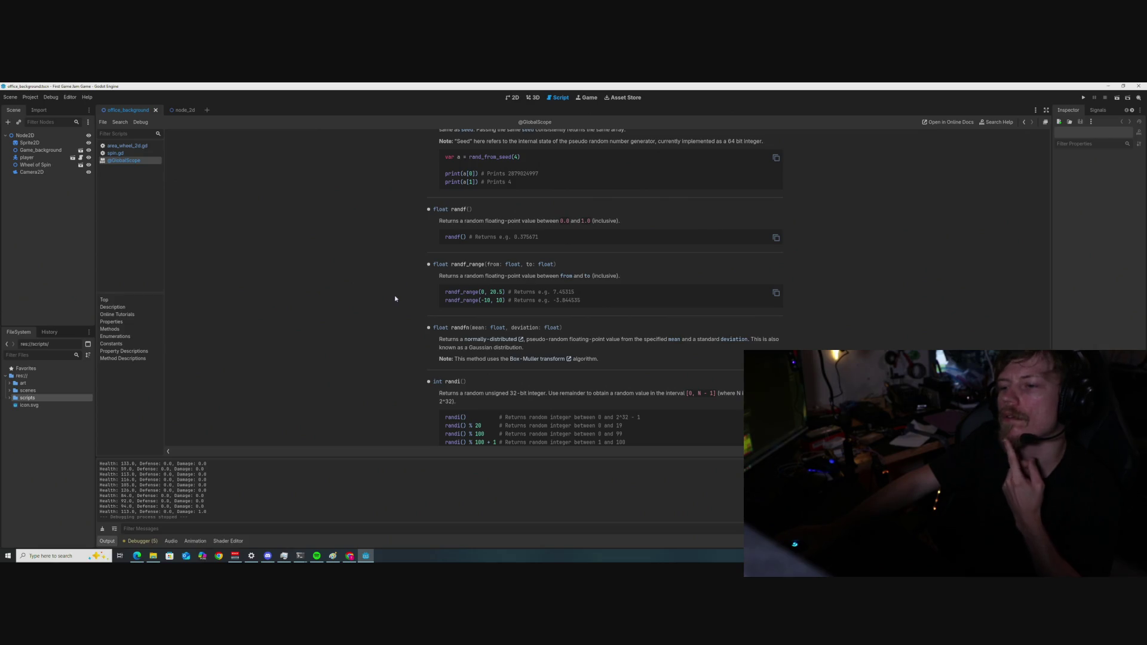
{"action": "left_click_drag", "start_coordinate": [515, 292], "coordinate": [439, 293]}
{"action": "left_click", "coordinate": [369, 306]}
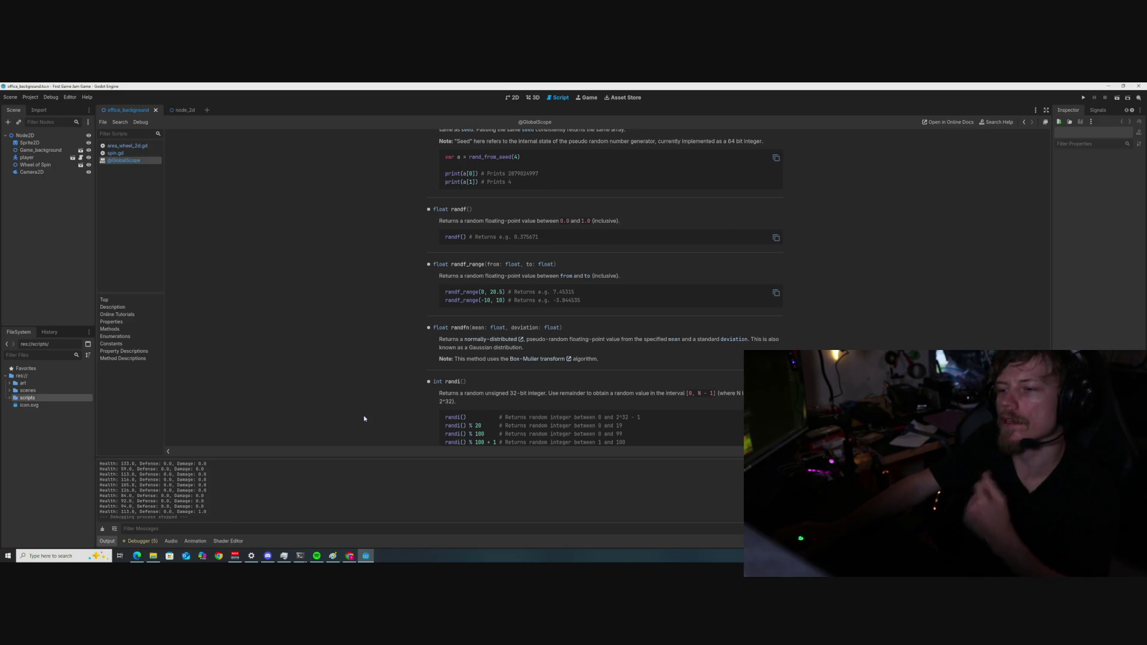
{"action": "left_click", "coordinate": [132, 153]}
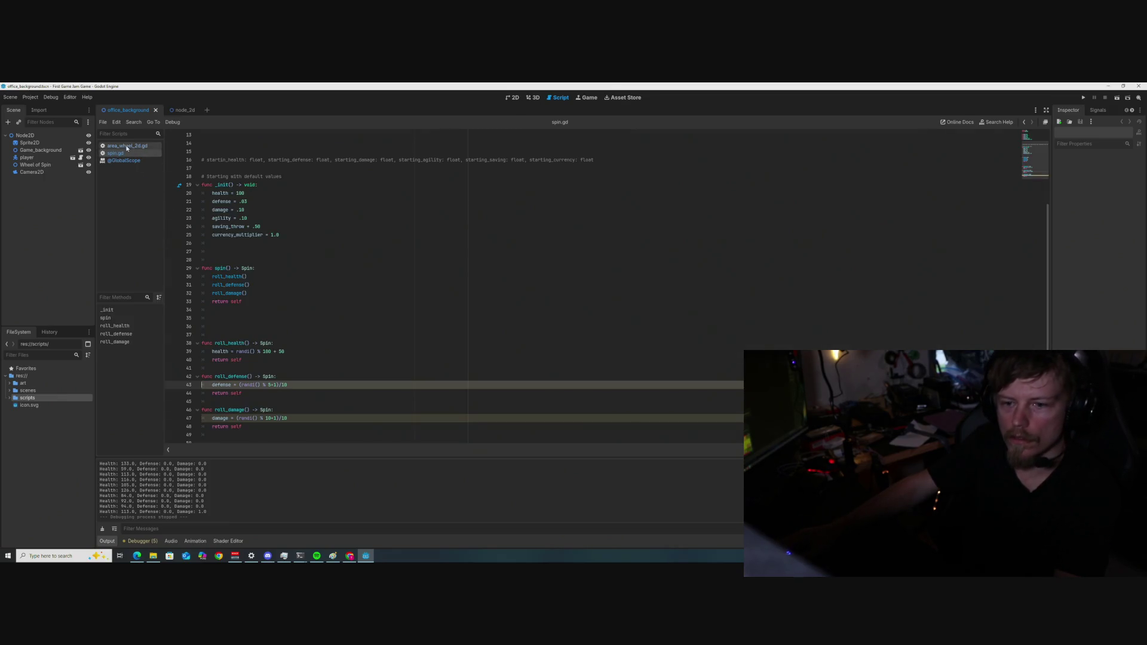
Rewrite line 43's defense roll as randf_range(0.01, 0.05), deleting leftover parentheses to clear the error.
{"action": "scroll", "coordinate": [284, 364], "scroll_direction": "down", "scroll_amount": 1}
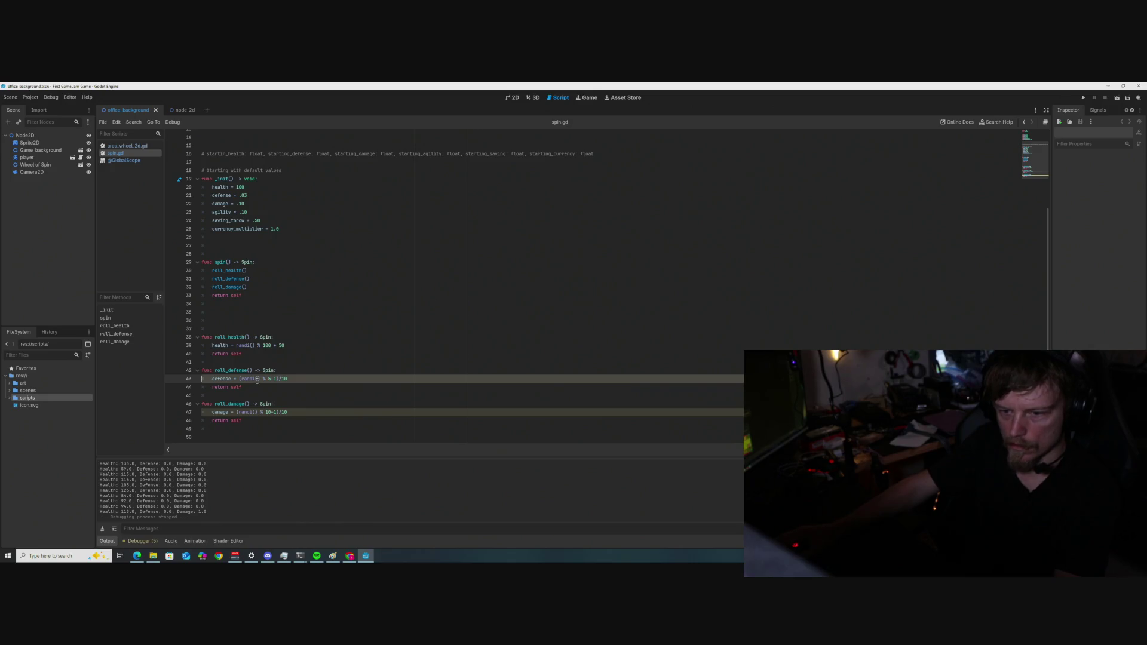
{"action": "key", "text": "BackSpace"}
{"action": "type", "text": "f"}
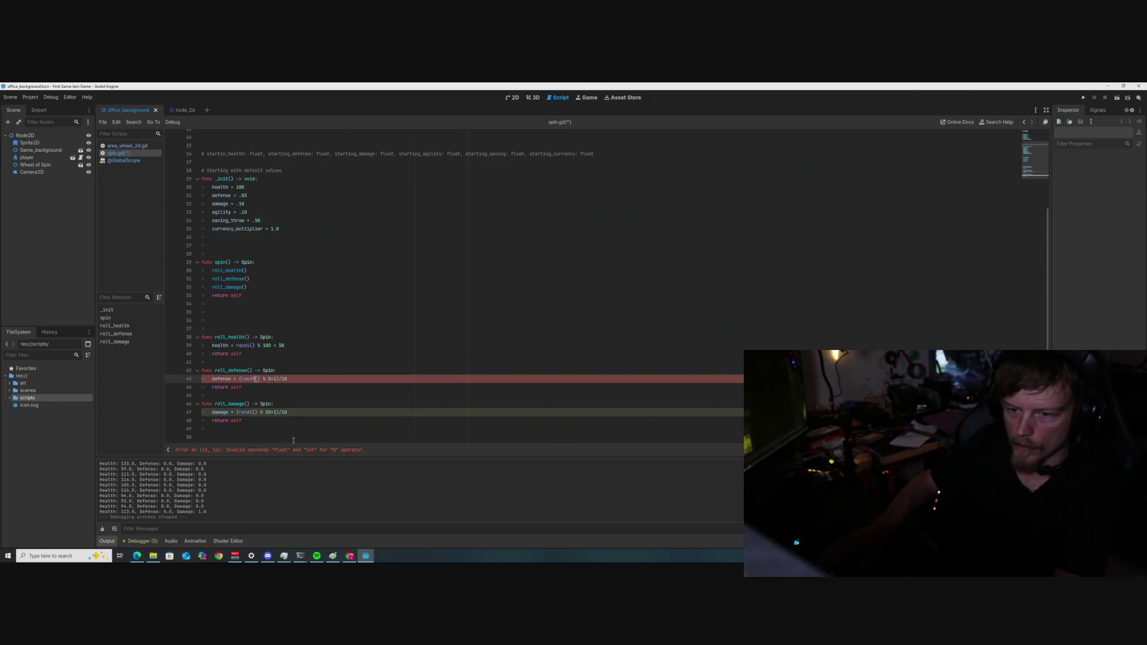
{"action": "type", "text": "_rang"}
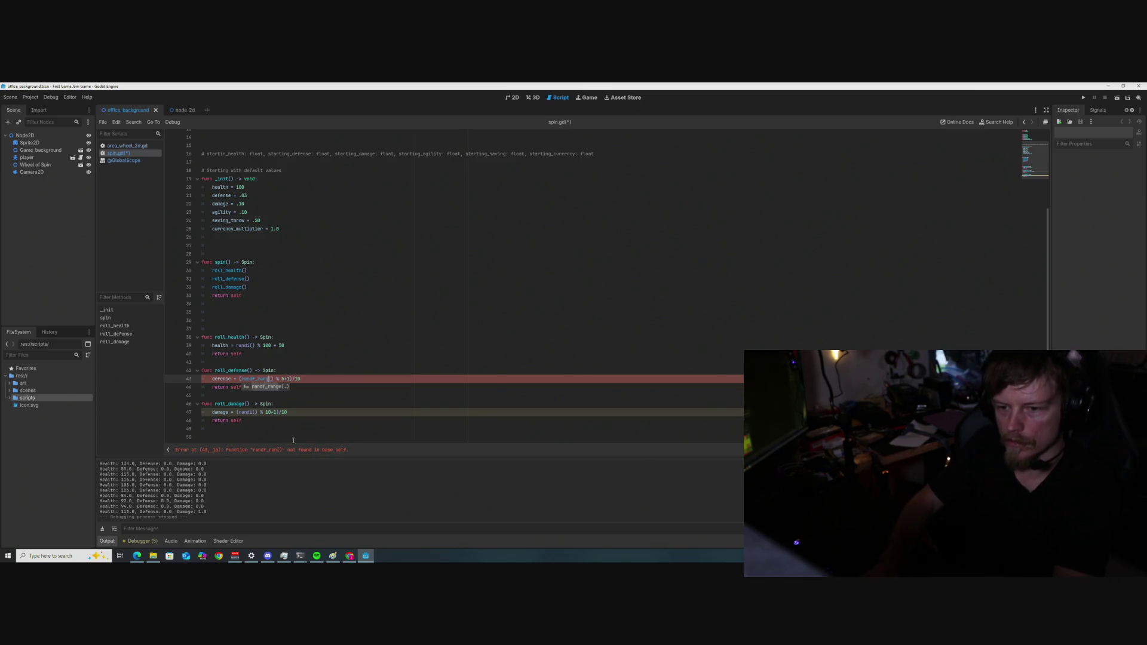
{"action": "type", "text": "e("}
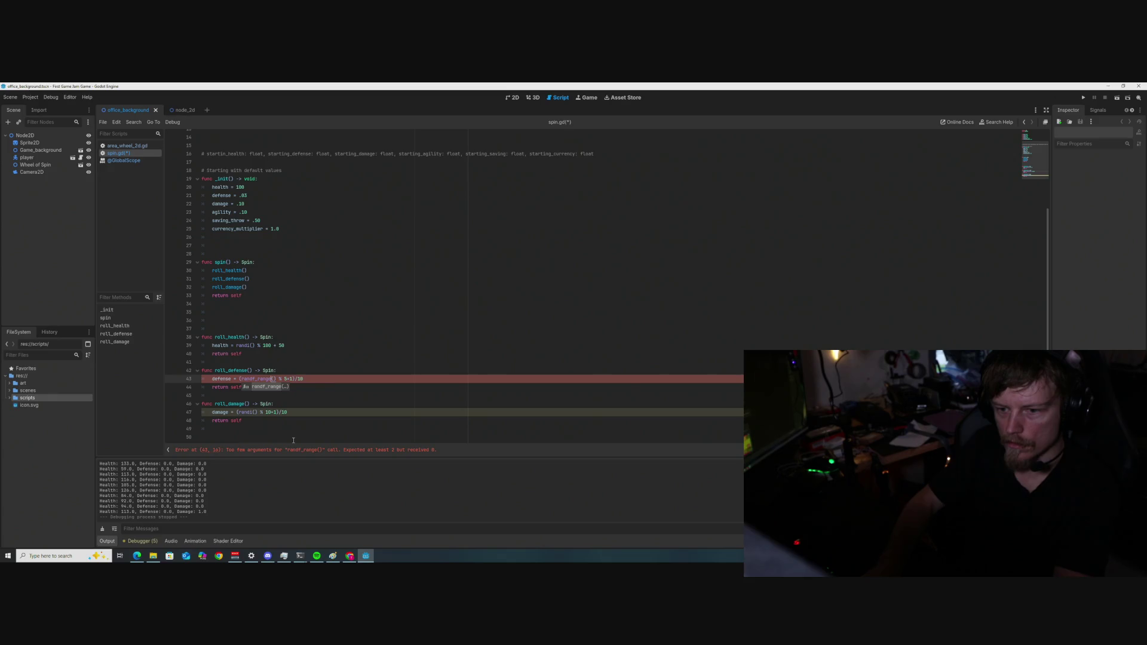
{"action": "type", "text": ")"}
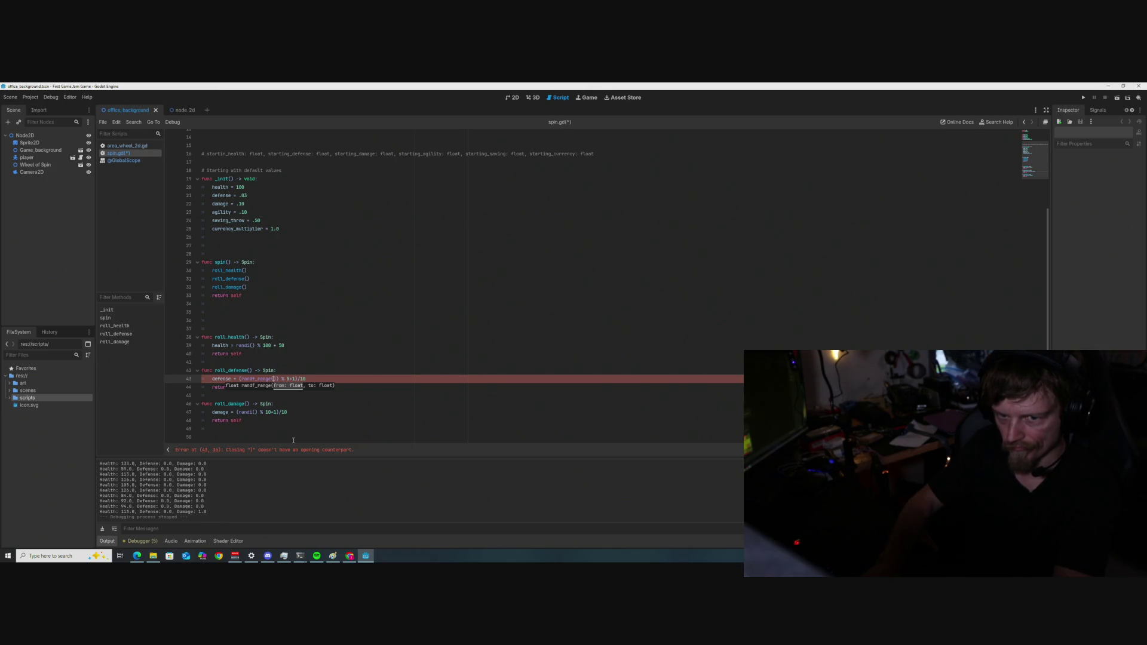
{"action": "type", "text": "0"}
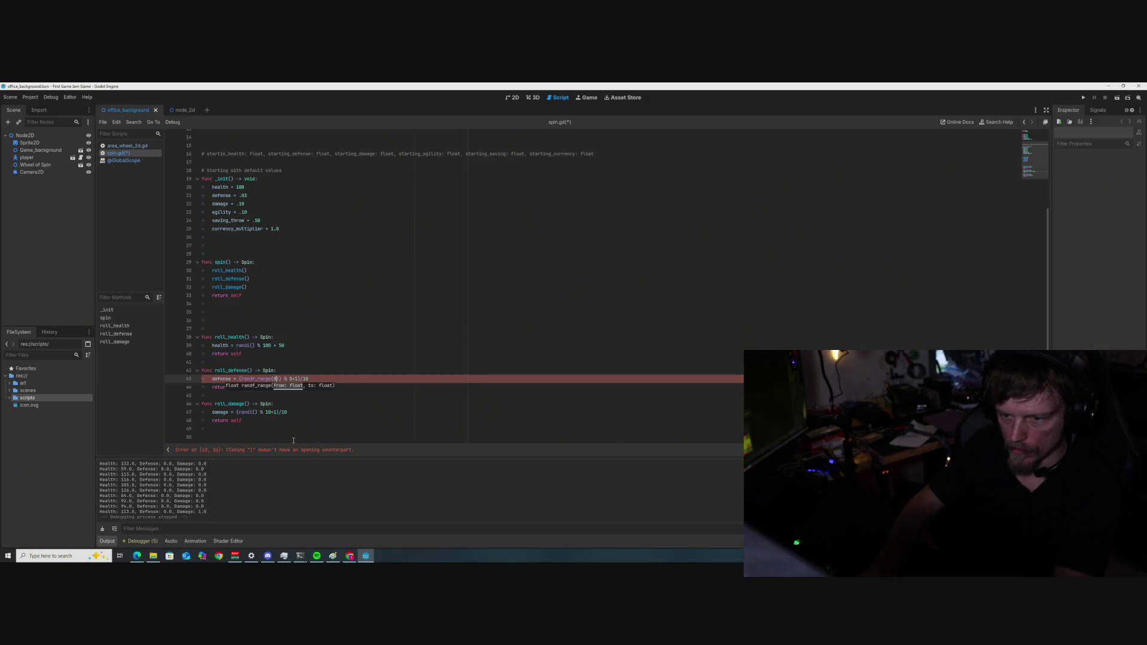
{"action": "type", "text": ".01"}
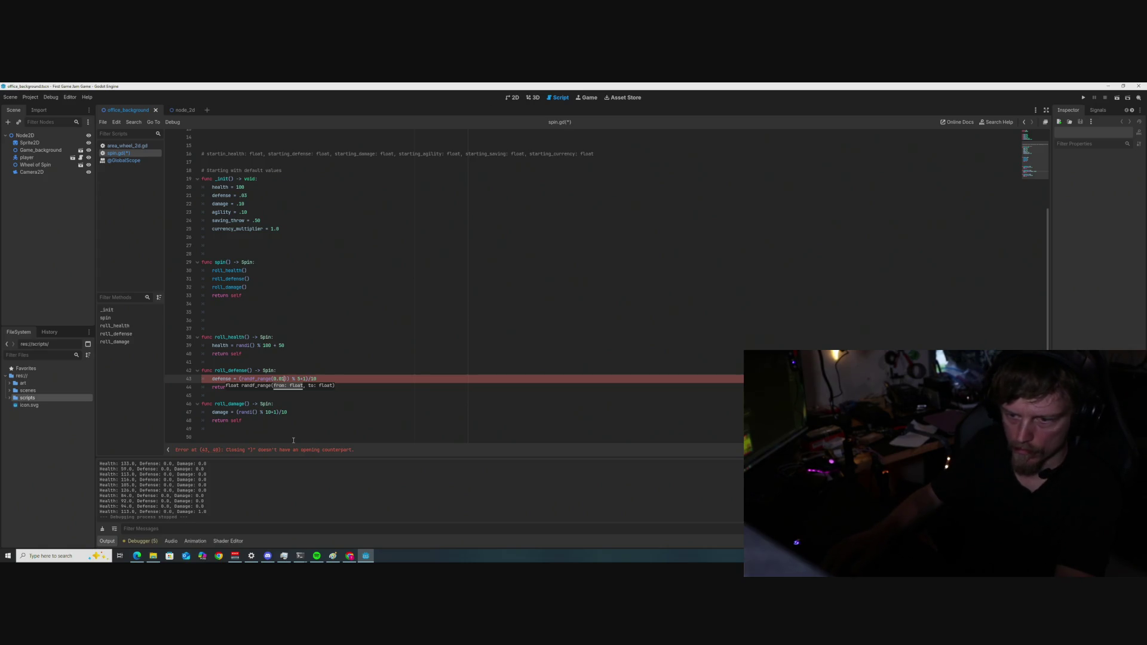
{"action": "type", "text": ", "}
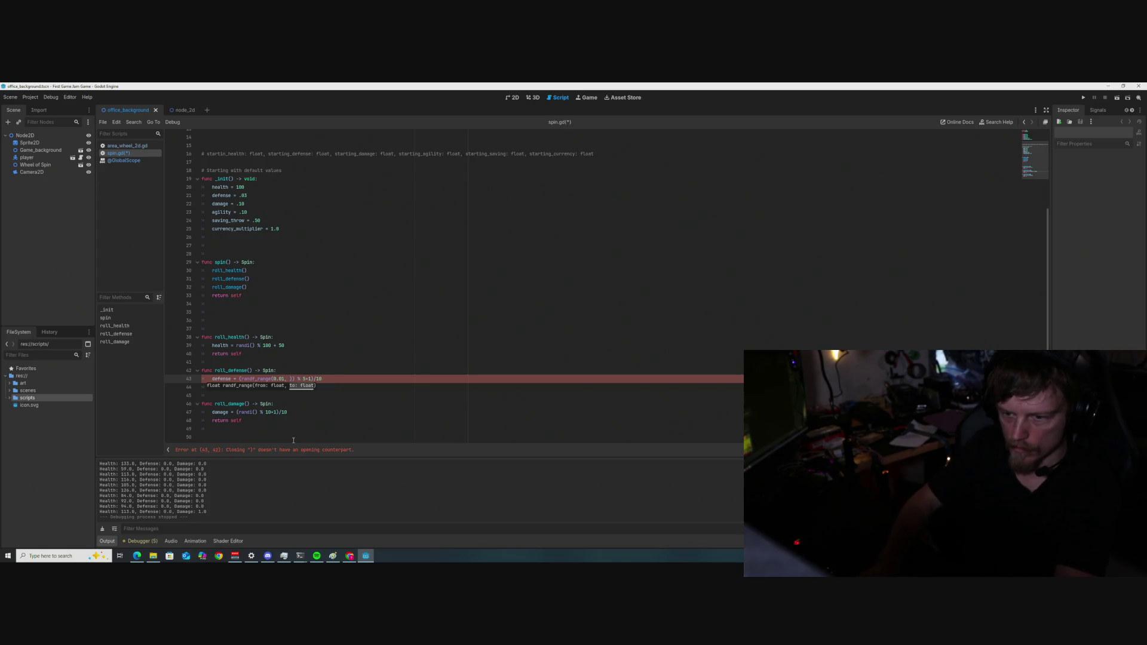
{"action": "type", "text": "0."}
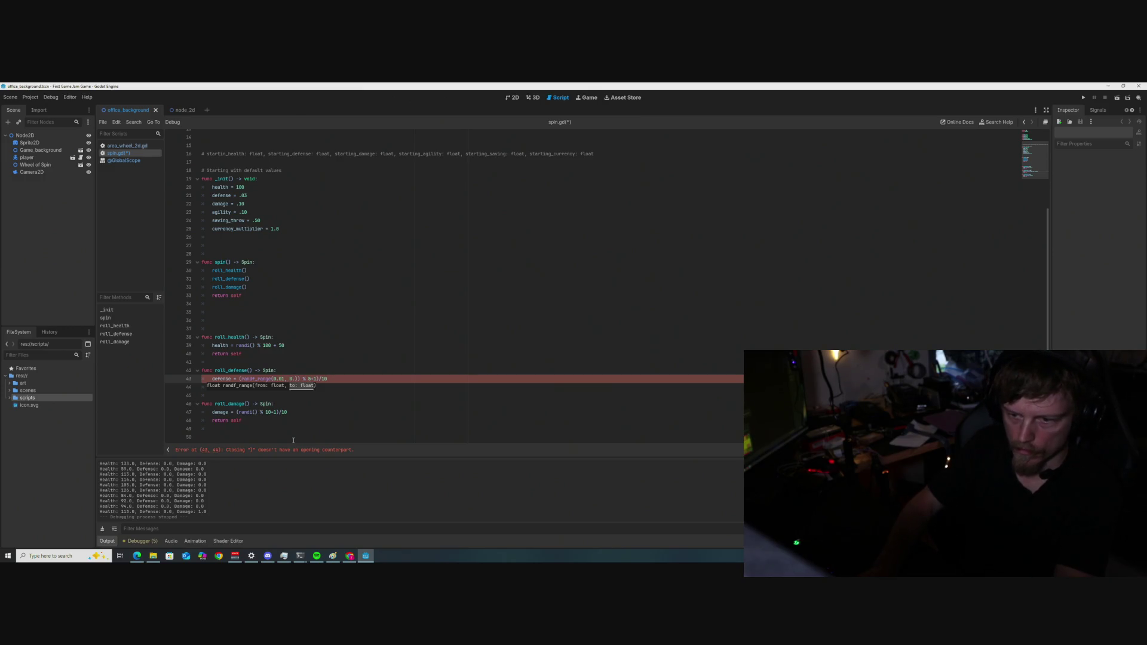
{"action": "type", "text": "05"}
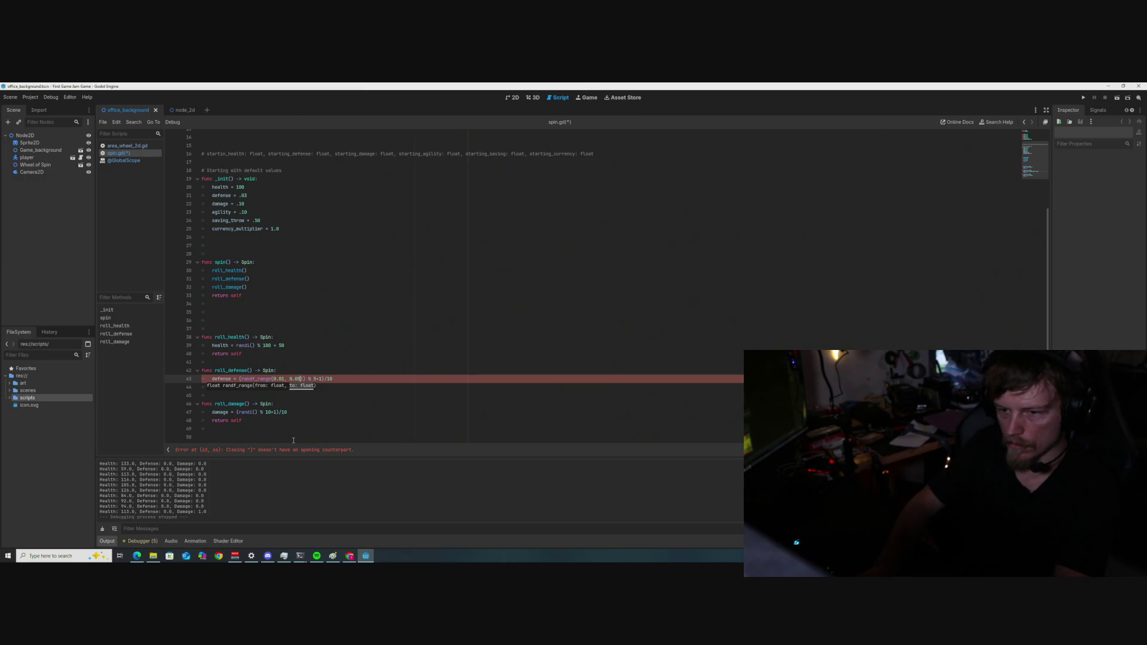
{"action": "type", "text": ")"}
{"action": "key", "text": "Right"}
{"action": "key", "text": "Right"}
{"action": "key", "text": "Right"}
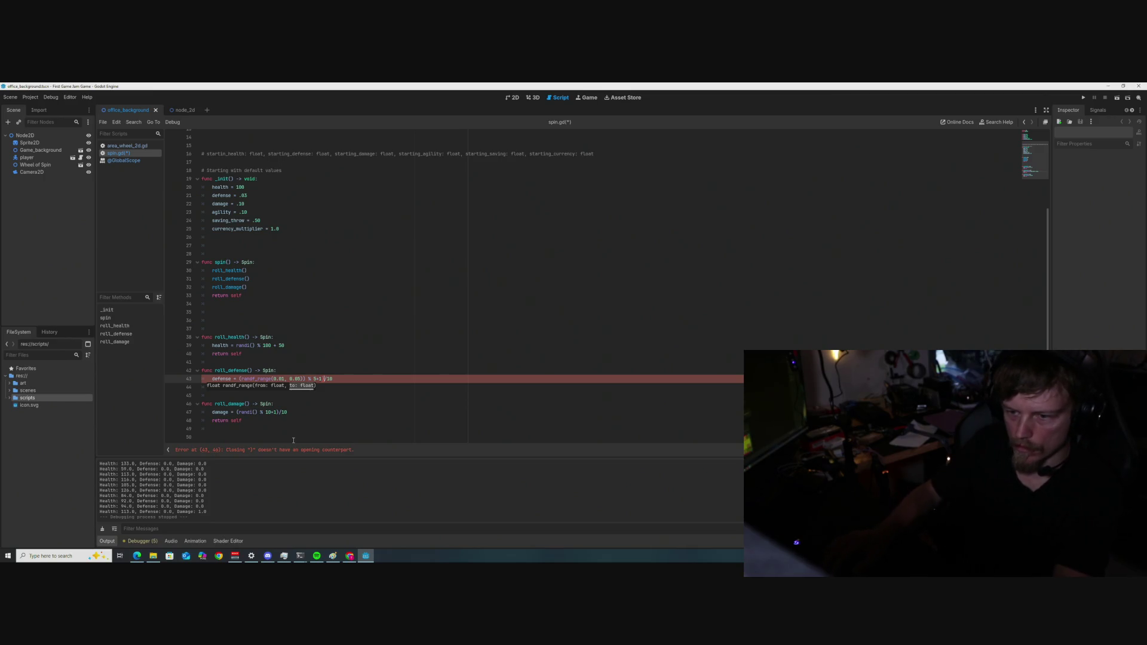
{"action": "key", "text": "BackSpace"}
{"action": "key", "text": "BackSpace"}
{"action": "key", "text": "BackSpace"}
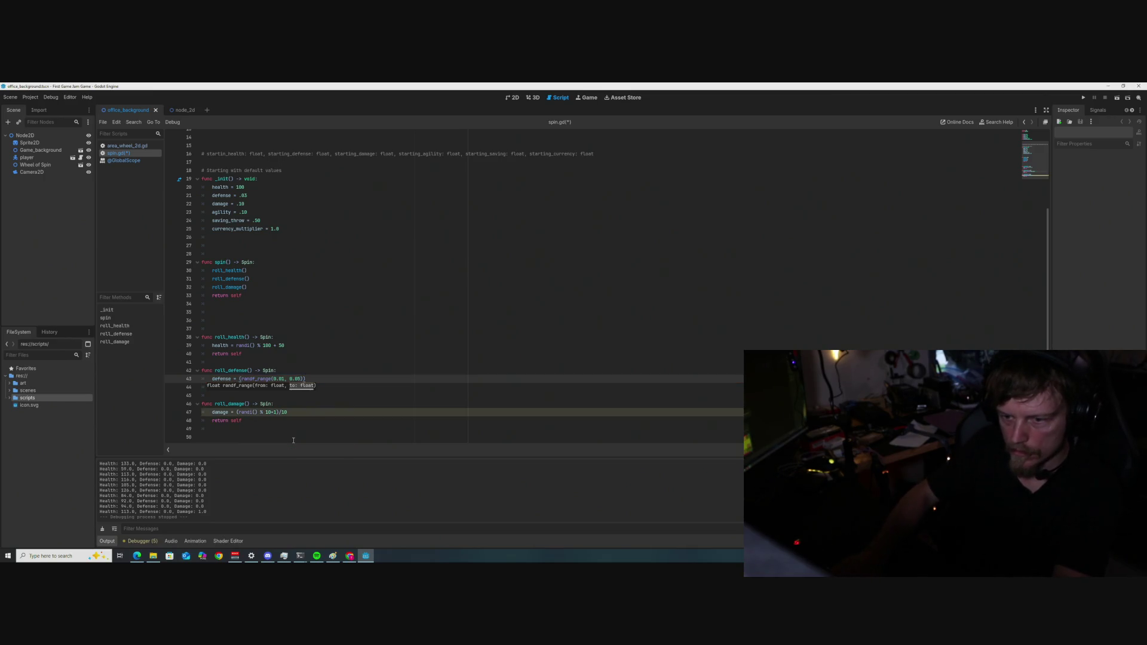
{"action": "key", "text": "BackSpace"}
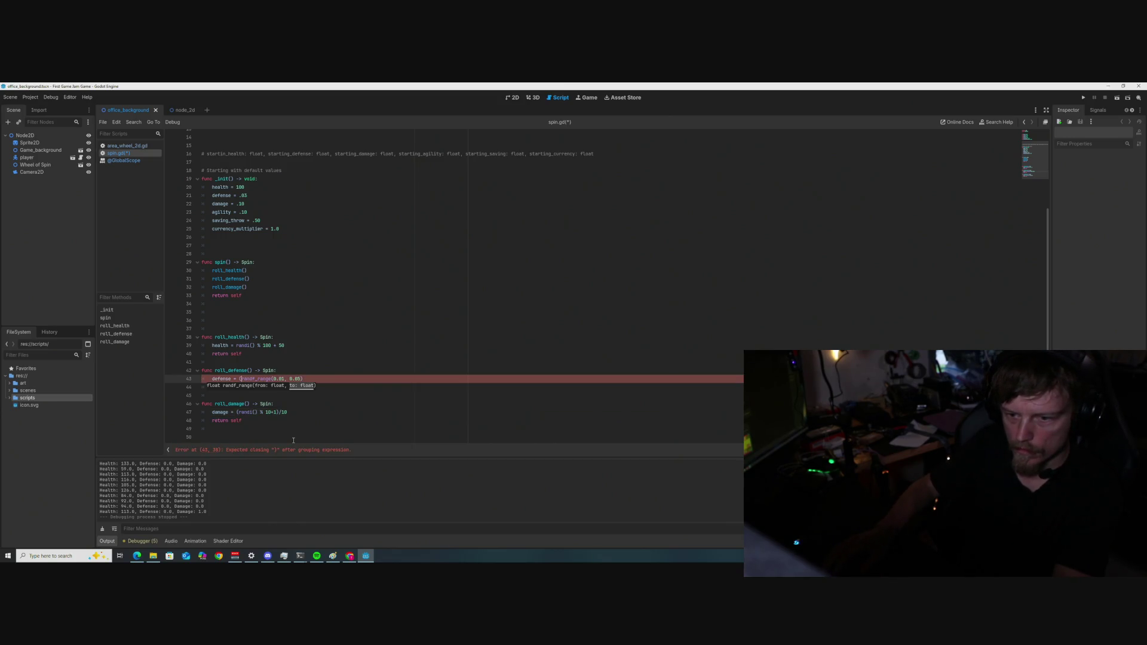
{"action": "key", "text": "BackSpace"}
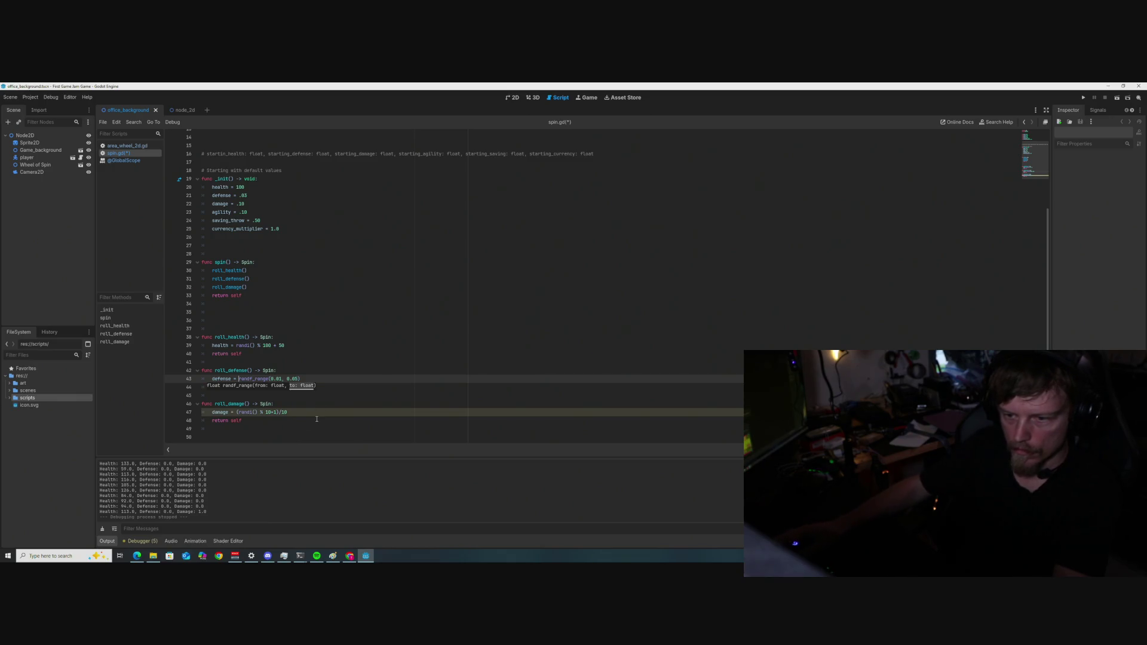
{"action": "left_click", "coordinate": [320, 412]}
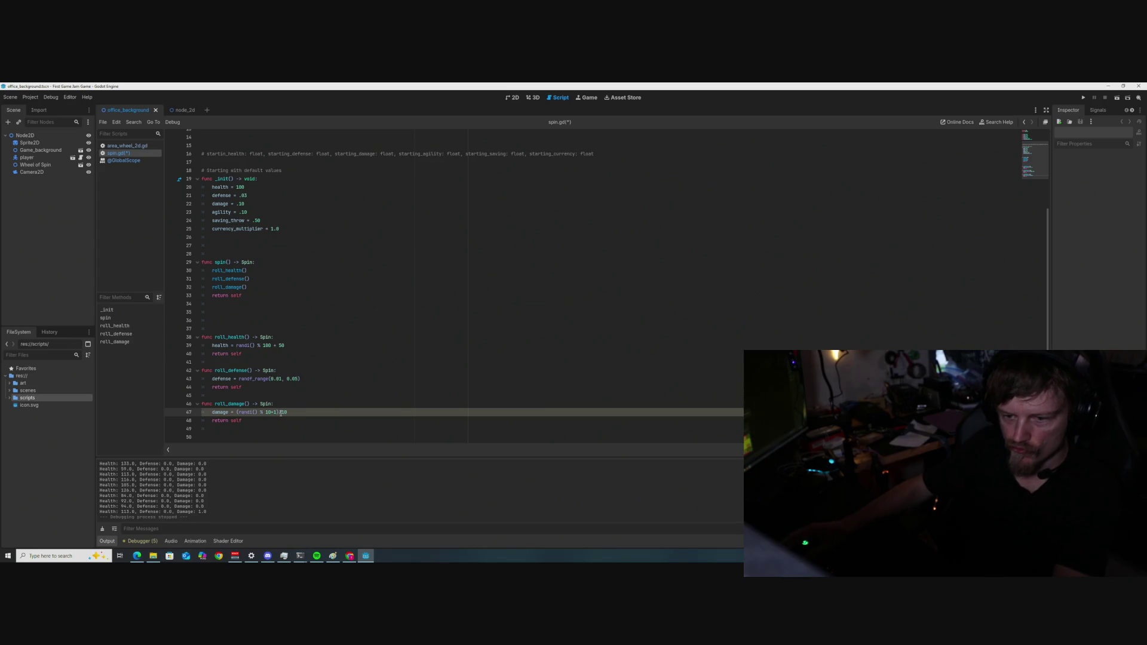
Replace line 47's damage formula with randf_range(0.05, 0.15) and save spin.gd.
{"action": "left_click_drag", "start_coordinate": [287, 412], "coordinate": [236, 412]}
{"action": "type", "text": "randf_range"}
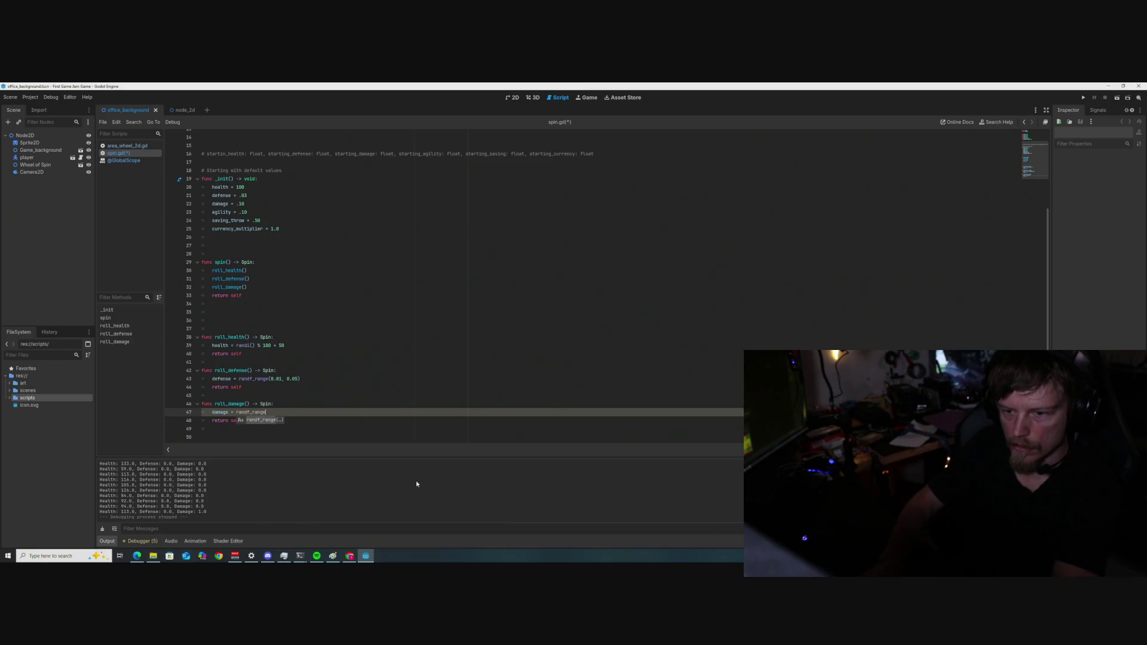
{"action": "key", "text": "Return"}
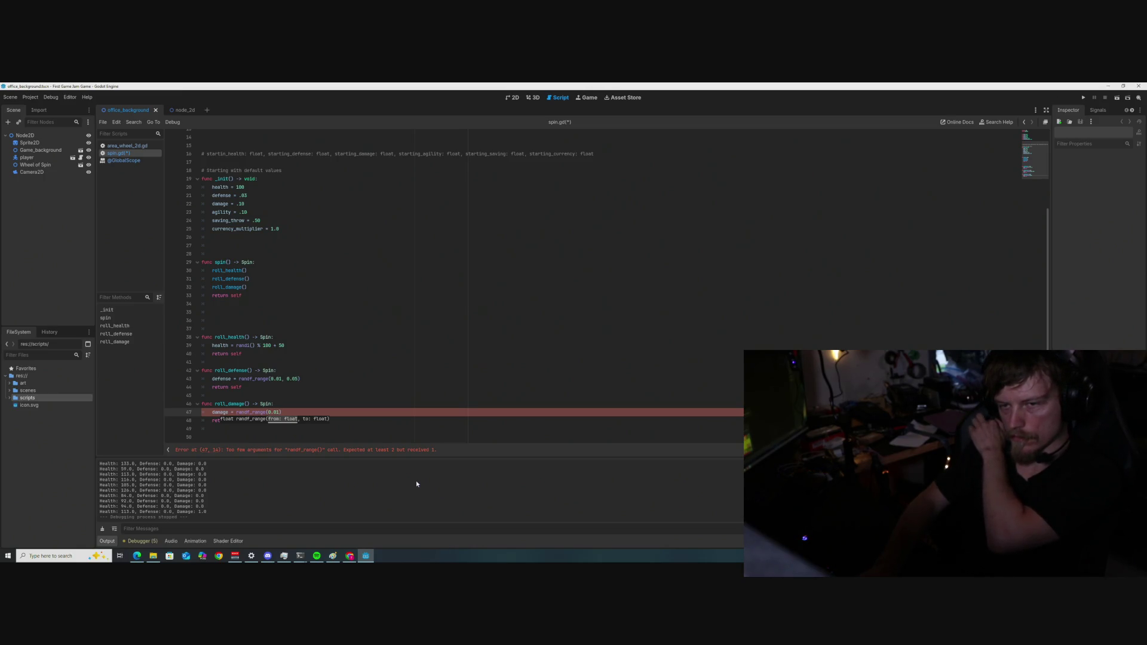
{"action": "key", "text": "BackSpace"}
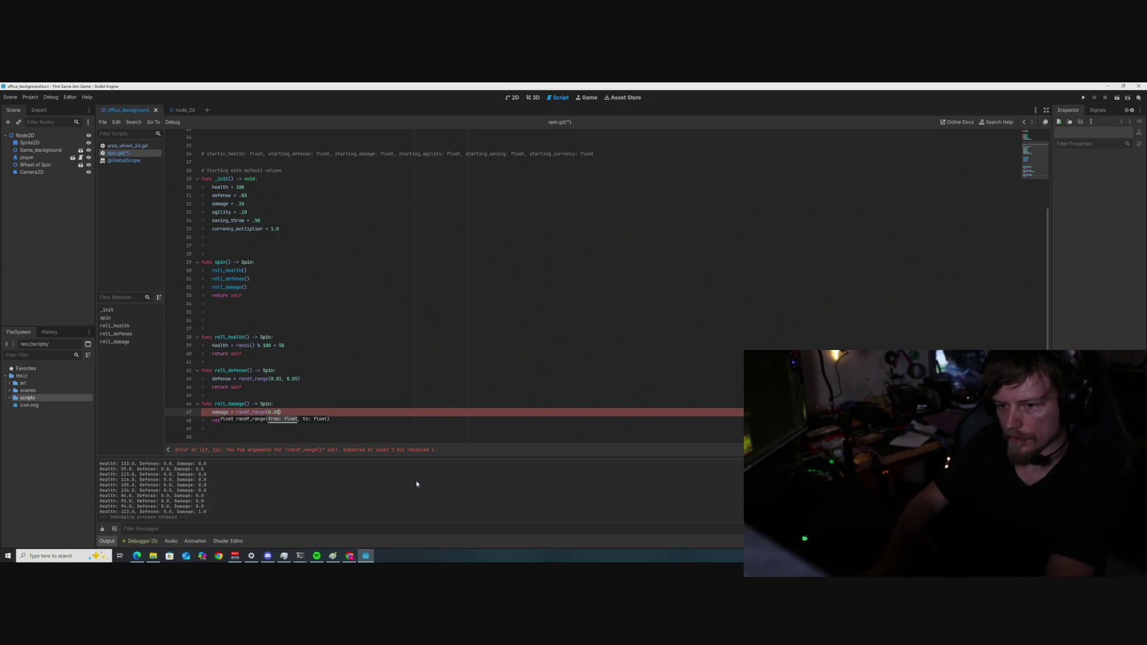
{"action": "type", "text": "5, 0.1"}
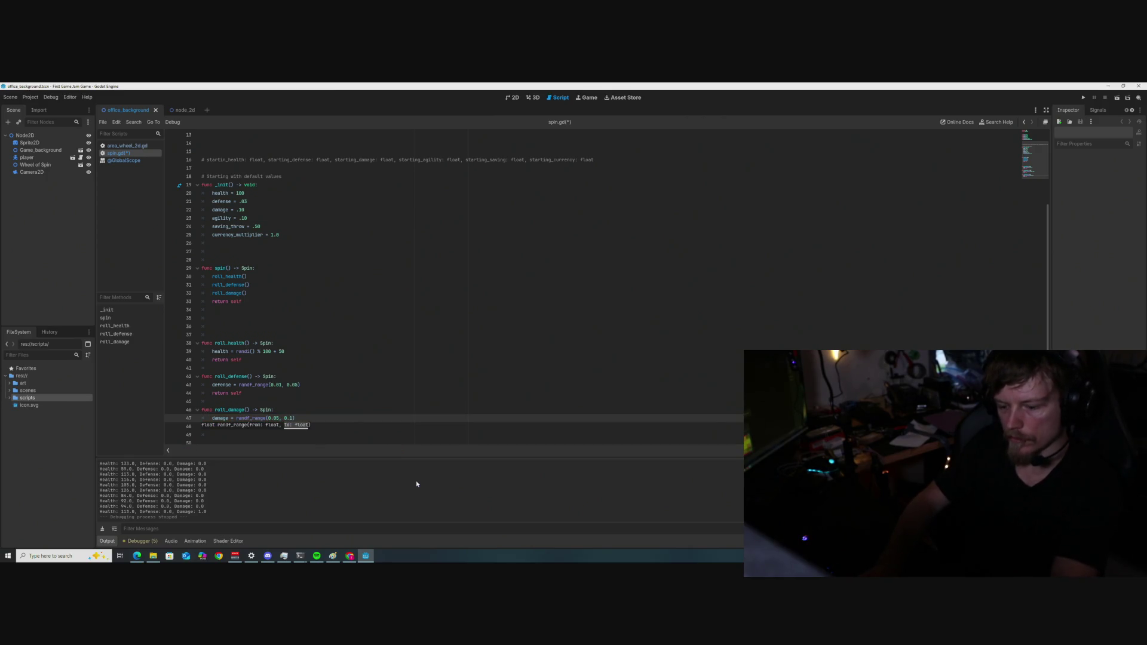
{"action": "type", "text": "5"}
{"action": "left_click", "coordinate": [353, 411]}
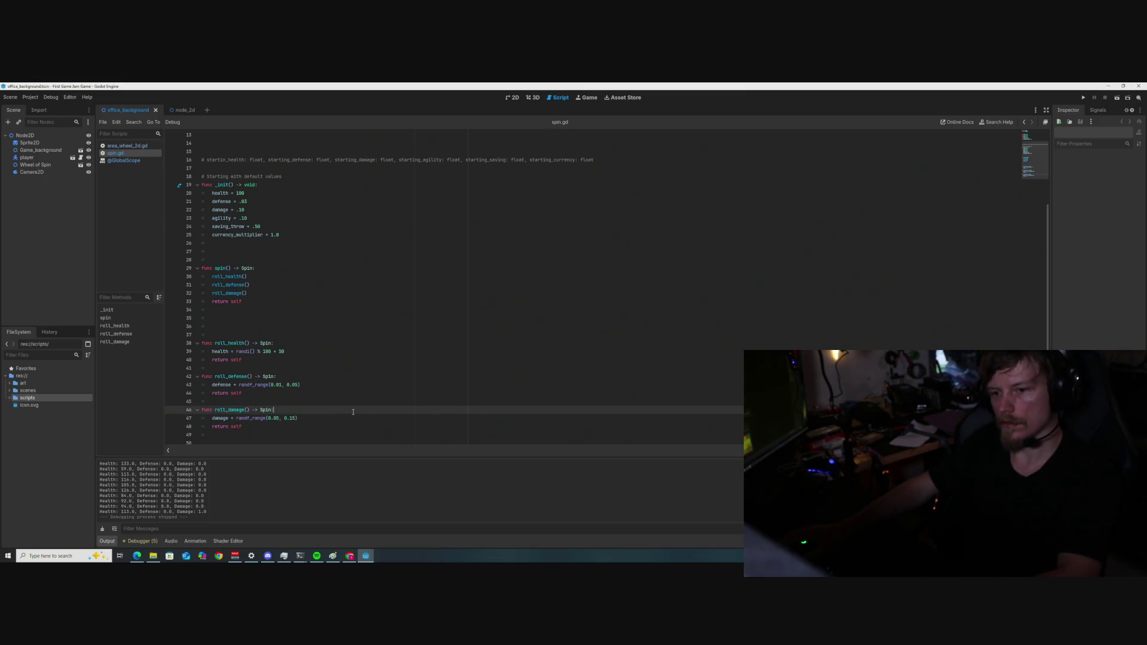
{"action": "key", "text": "ctrl+s"}
{"action": "left_click", "coordinate": [352, 368]}
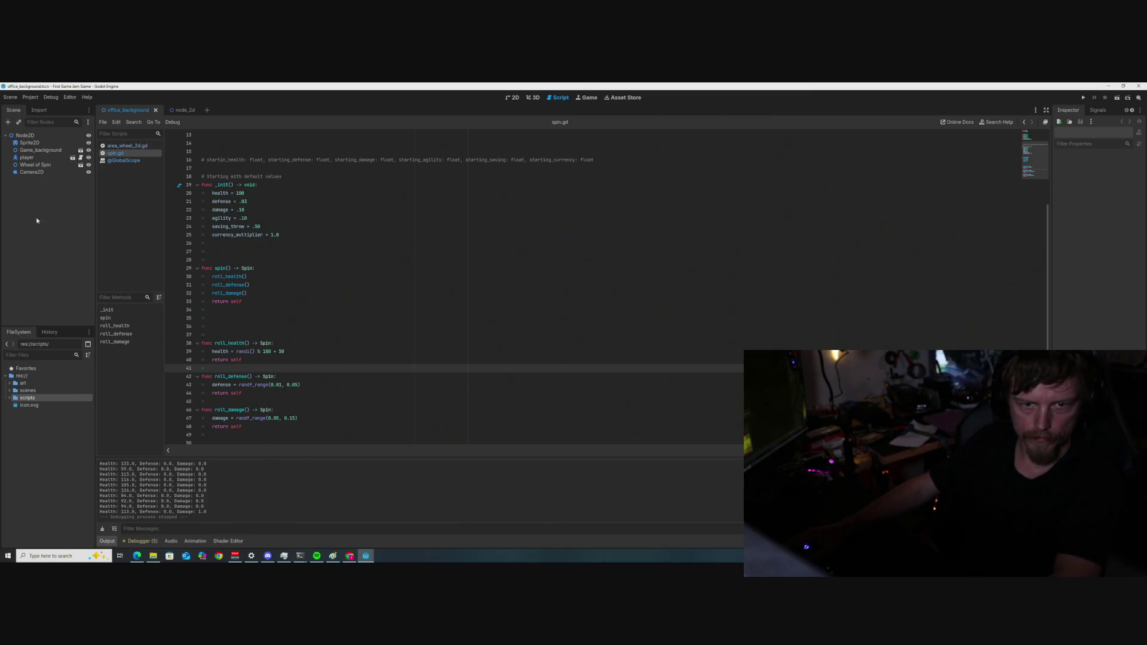
{"action": "left_click", "coordinate": [291, 333]}
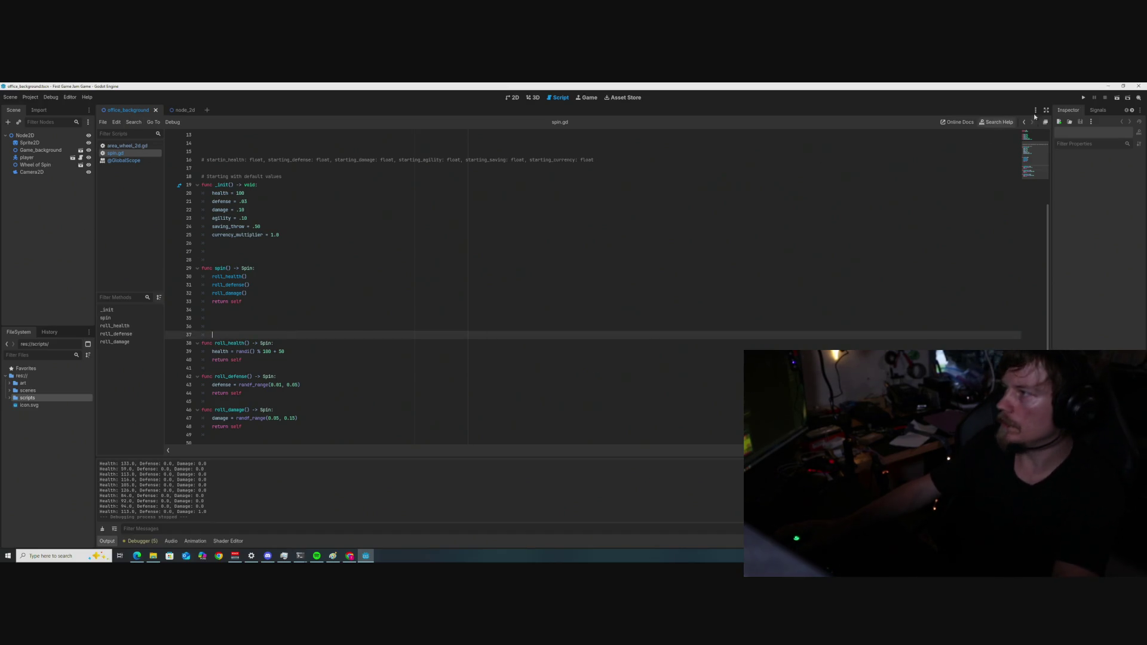
Run the game and spin the wheel three times to roll new defense and damage.
{"action": "left_click", "coordinate": [1084, 98]}
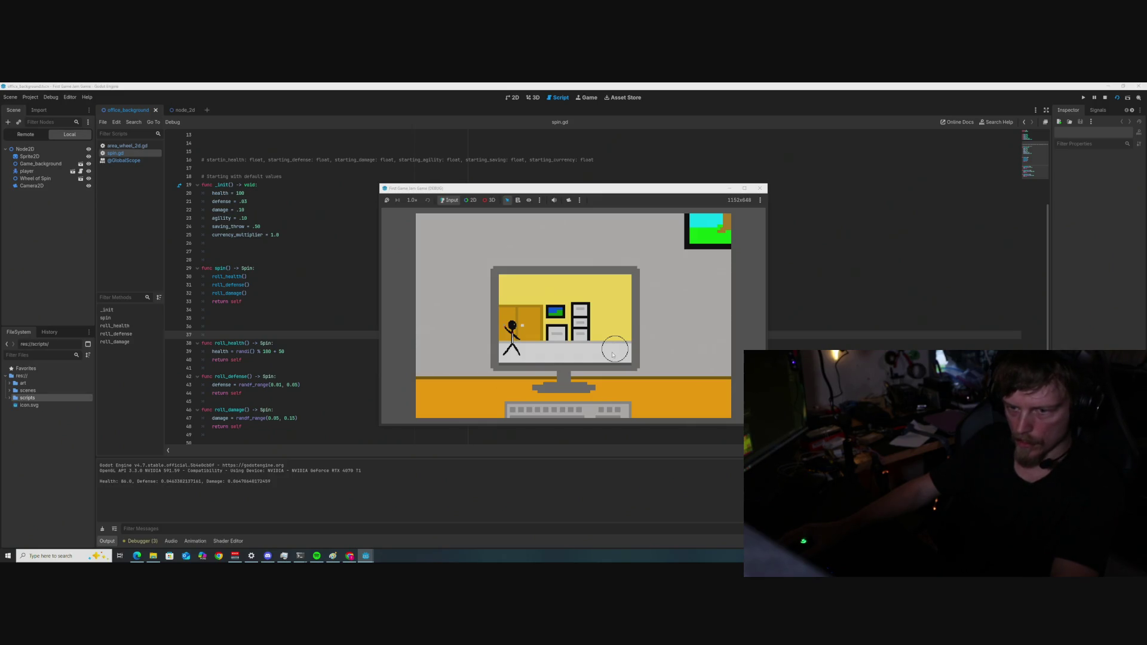
{"action": "left_click", "coordinate": [613, 355]}
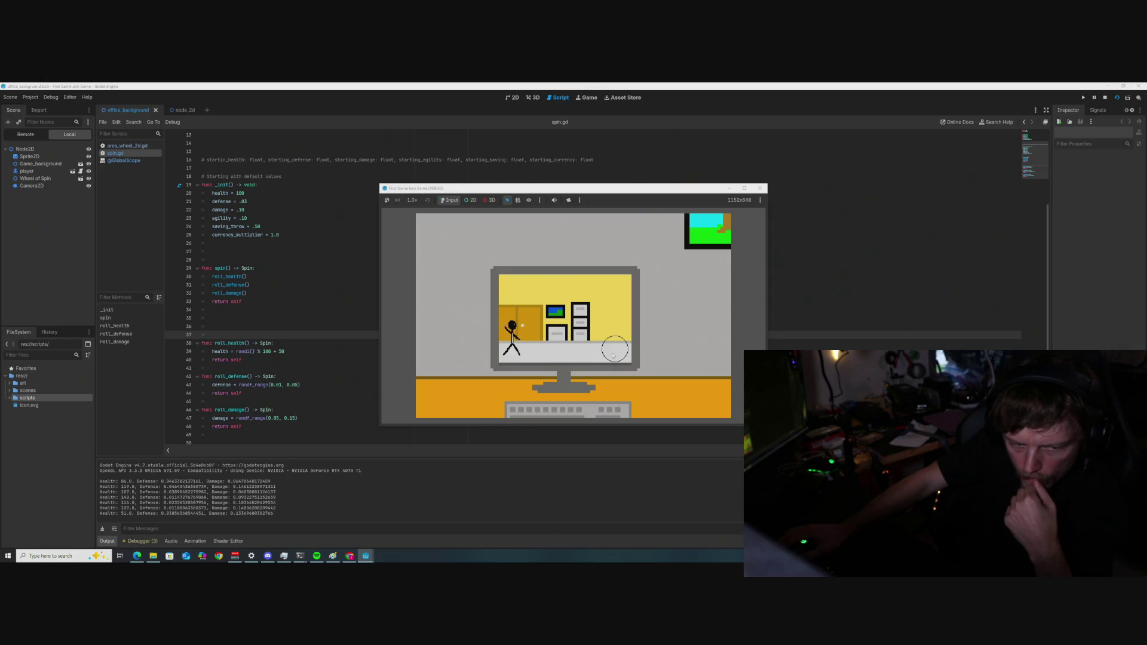
{"action": "left_click", "coordinate": [612, 356]}
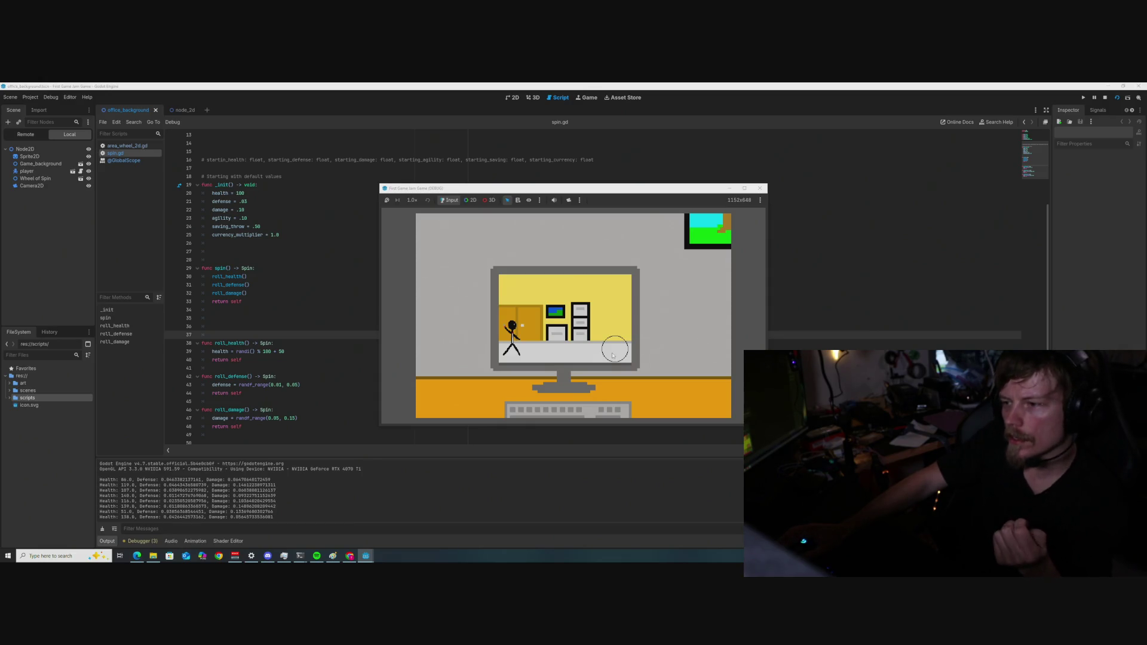
{"action": "left_click", "coordinate": [612, 356]}
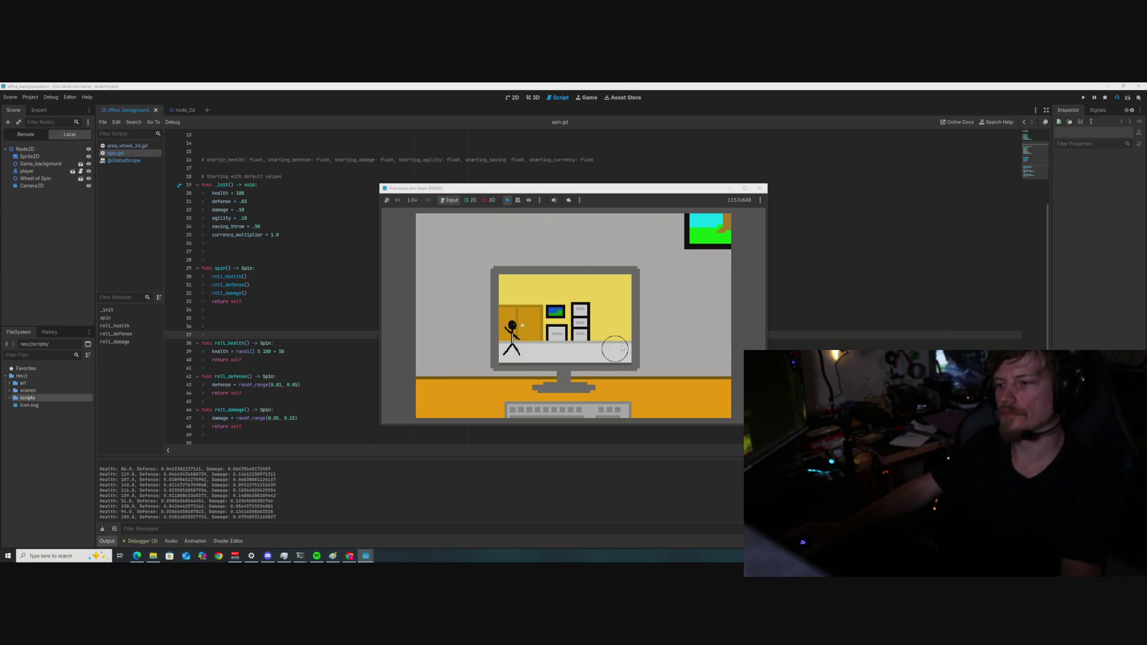
Check the Output panel's Health, Defense and Damage values, then close the game.
{"action": "left_click_drag", "start_coordinate": [635, 190], "coordinate": [645, 180]}
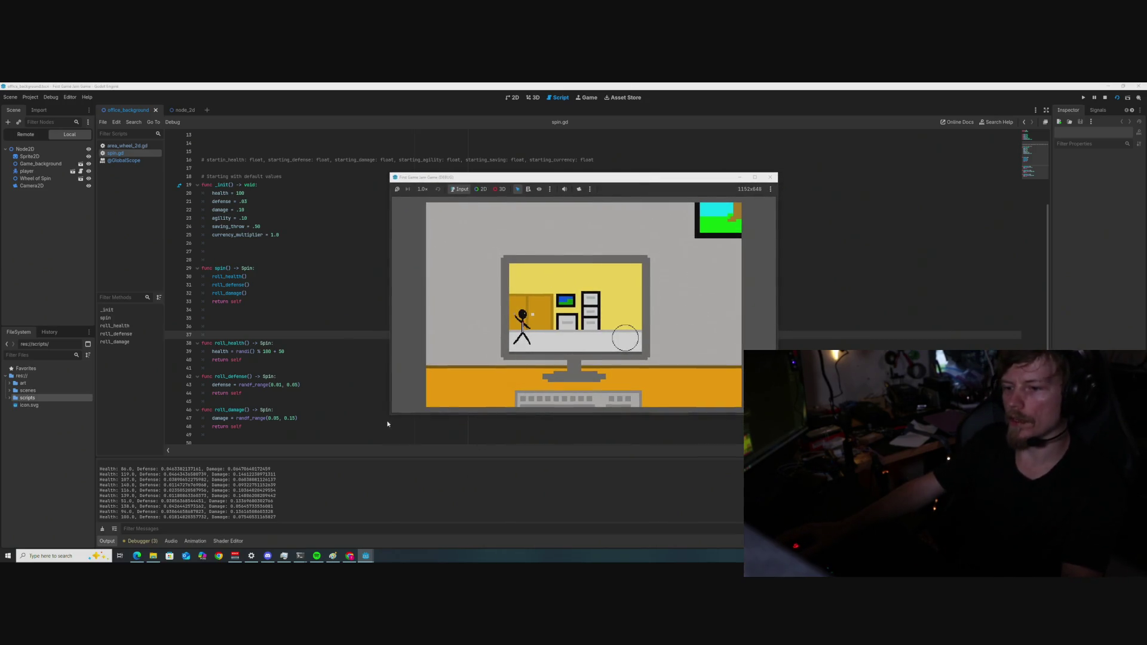
{"action": "left_click", "coordinate": [245, 530]}
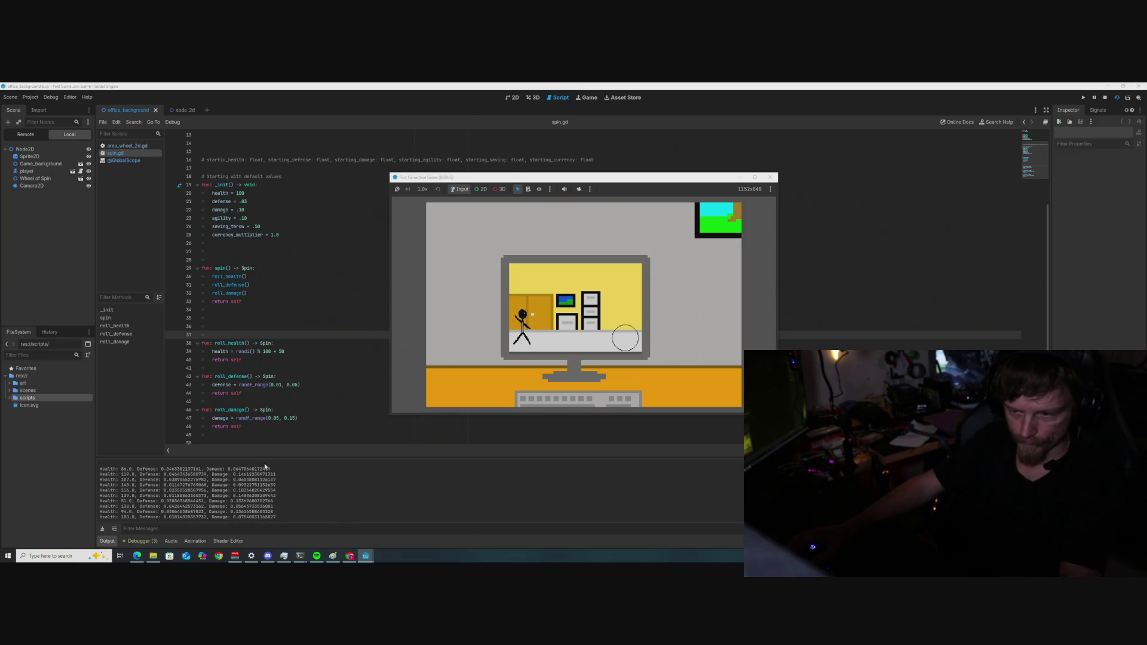
{"action": "left_click", "coordinate": [770, 177]}
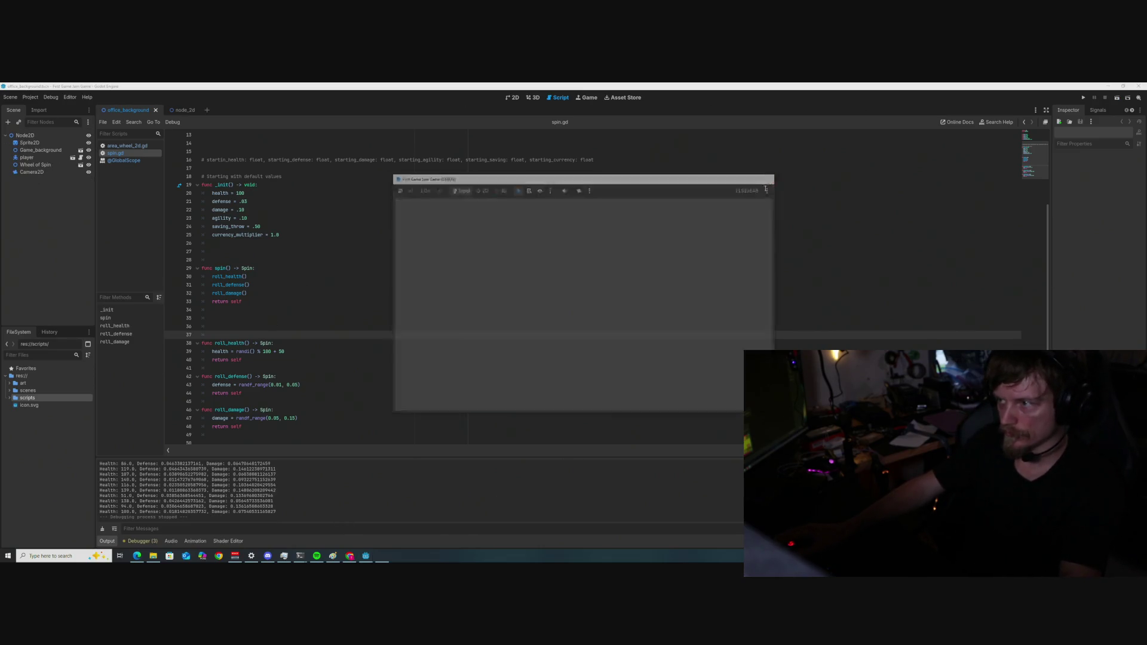
{"action": "key", "text": "XF86AudioLowerVolume"}
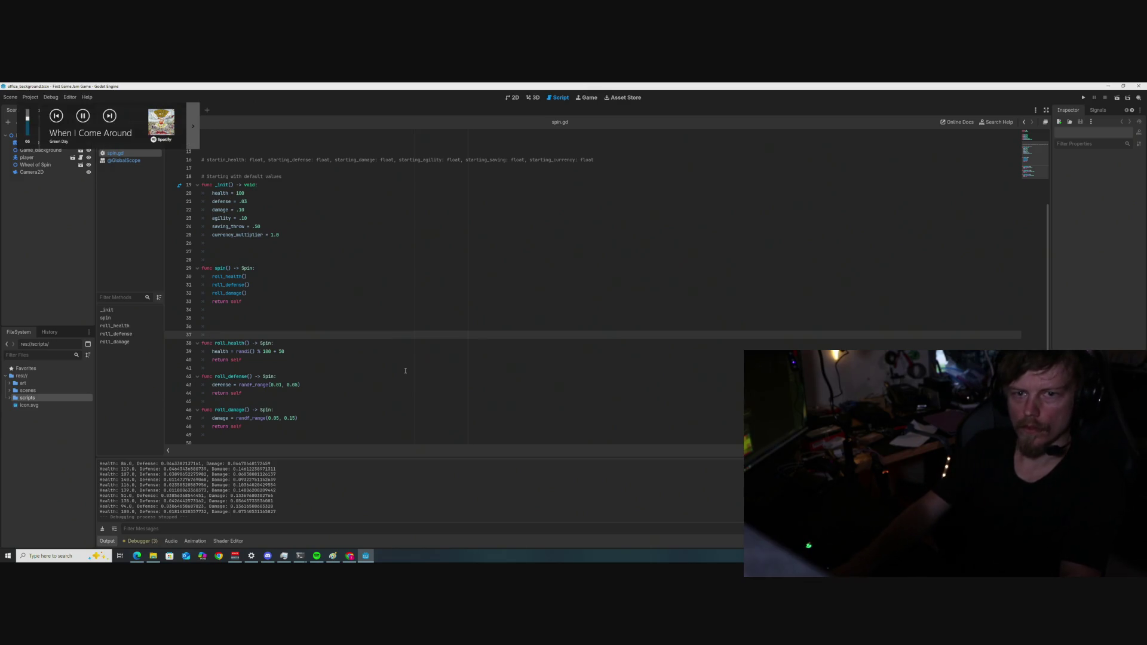
{"action": "key", "text": "XF86AudioNext"}
{"action": "key", "text": "XF86AudioNext"}
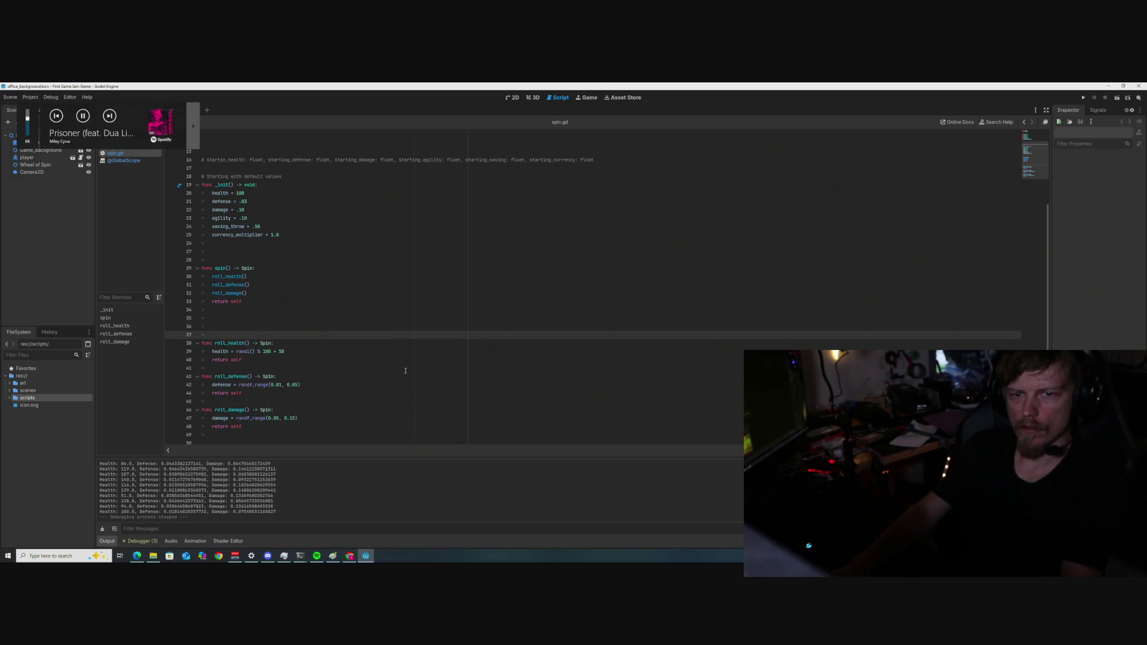
{"action": "key", "text": "XF86AudioNext"}
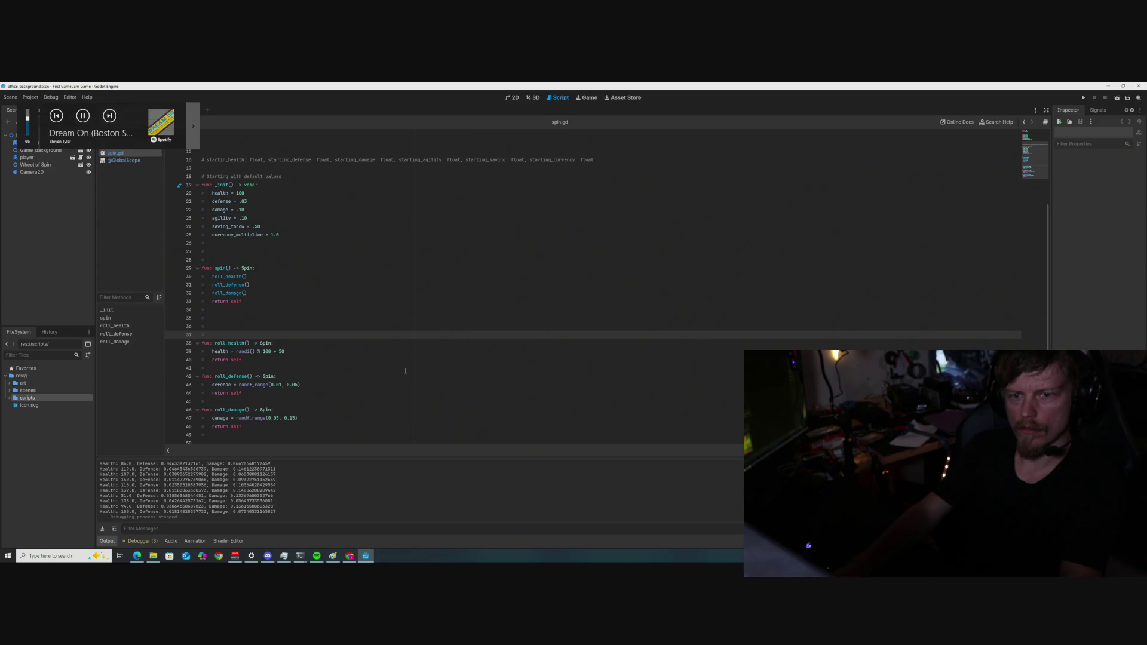